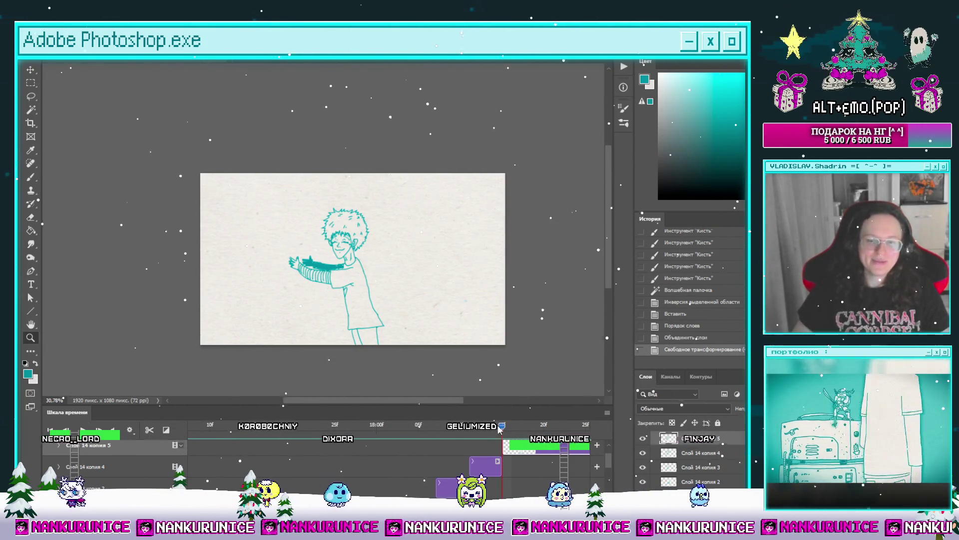
Scrub the timeline back and forth to preview the animation's neighbouring frames
mouse_move(502, 426)
mouse_down()
mouse_move(341, 464)
mouse_move(491, 449)
mouse_move(385, 443)
mouse_up()
click(494, 426)
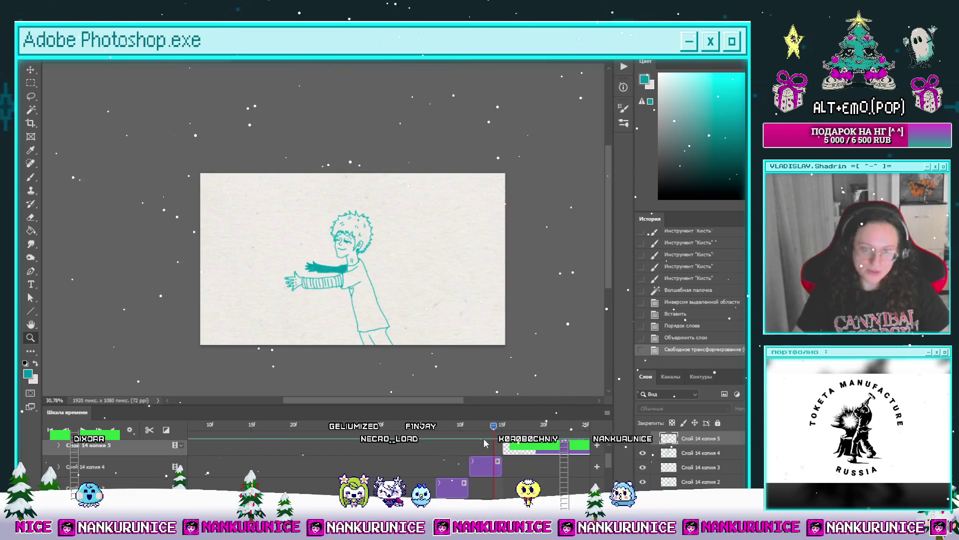
mouse_move(487, 434)
mouse_down()
mouse_move(460, 442)
mouse_move(535, 445)
mouse_up()
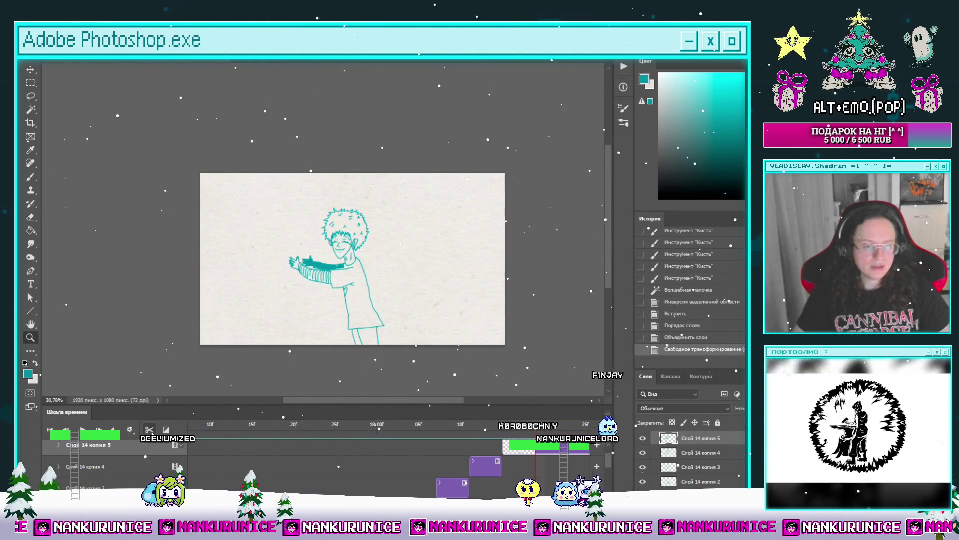
Split the clip at the playhead into layer Слой 14 копия 6 and erase its copied drawing
click(149, 430)
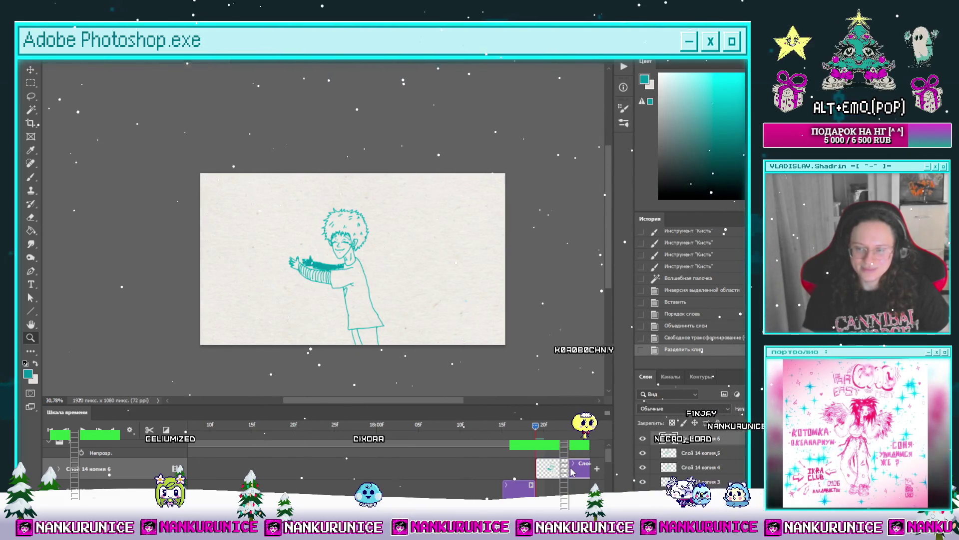
key(ctrl+a)
key(Delete)
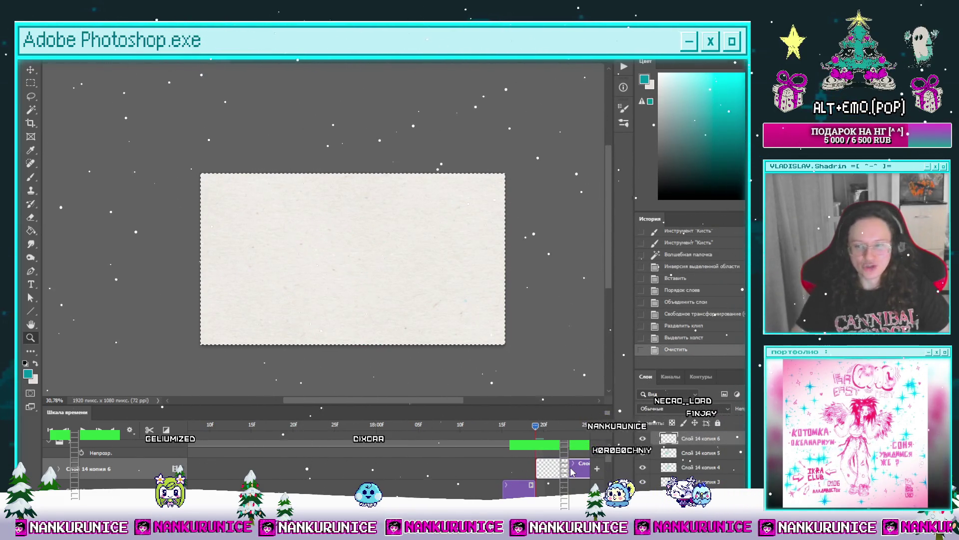
Deselect, pick the Lasso, enable Onion Skin to ghost the previous frame, and hide the panels
key(l)
key(ctrl+d)
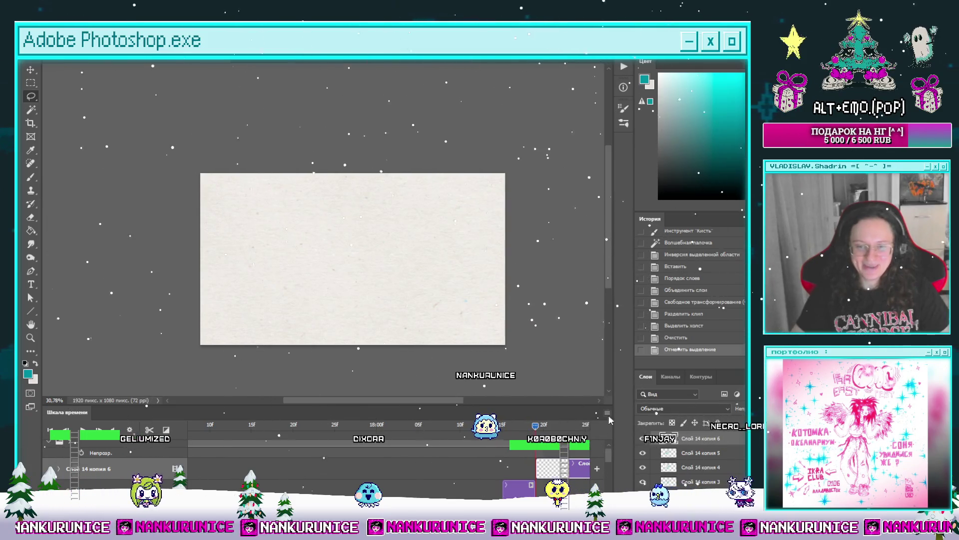
click(643, 439)
key(Tab)
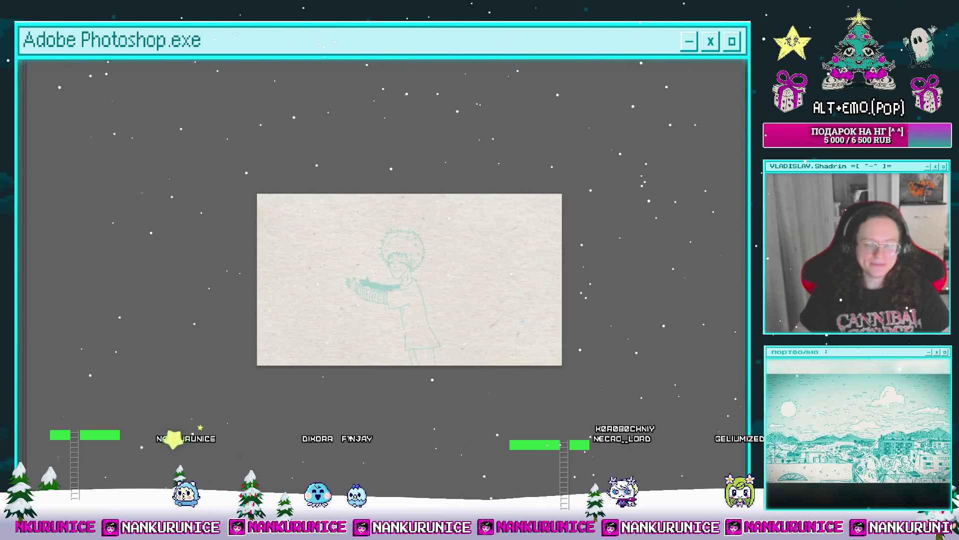
Zoom in on the boy's head and face in the faint onion-skin guide
scroll(349, 309, up, 2)
drag(414, 227, 421, 245)
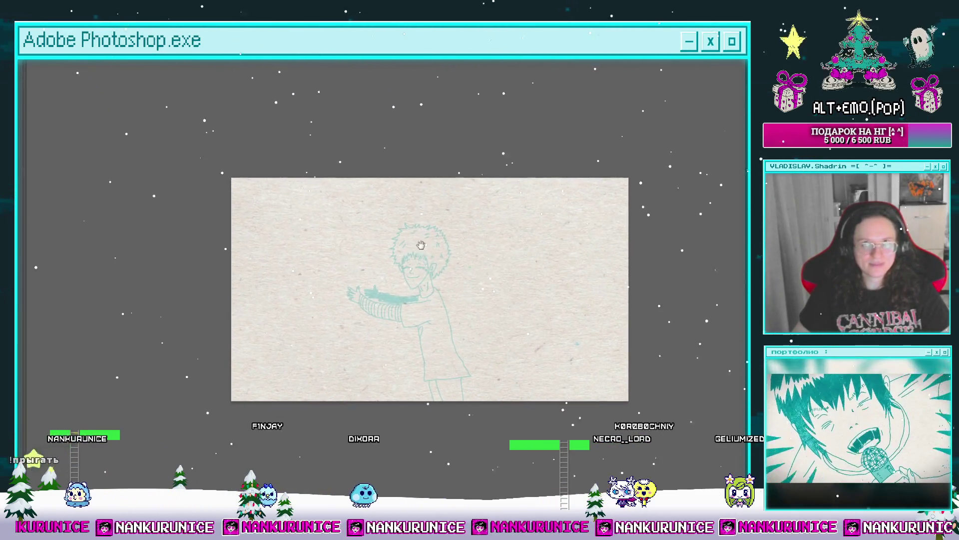
click(412, 262)
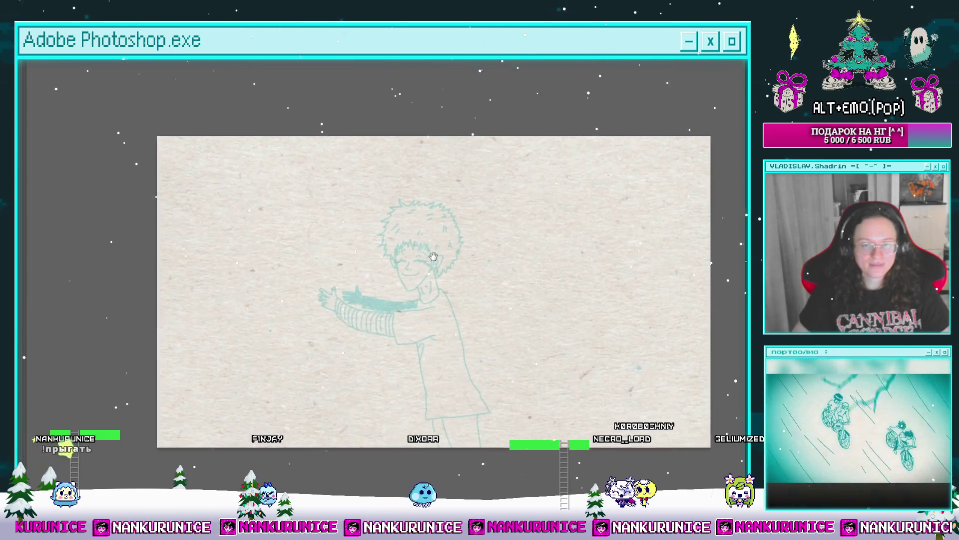
click(404, 270)
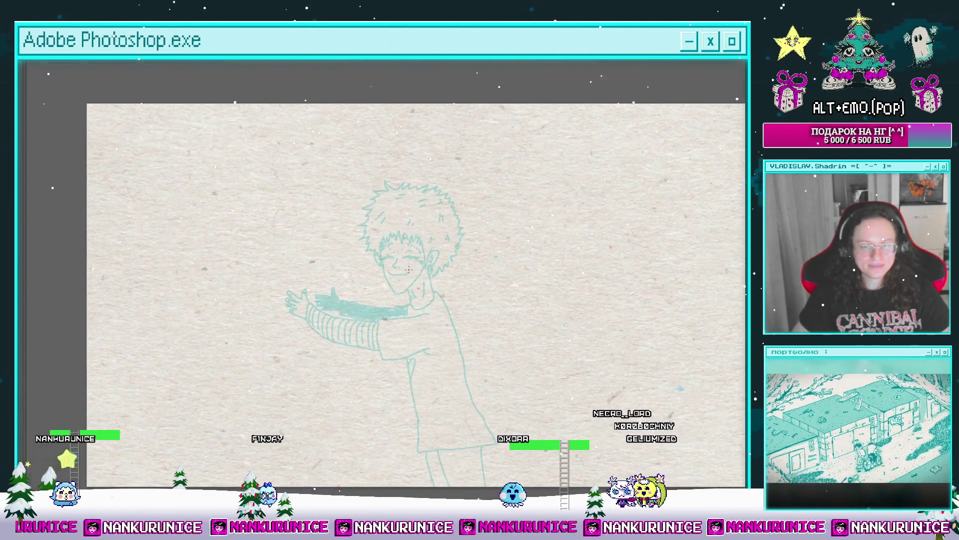
Hide the panels for a clean canvas and ink the first hair stroke at the face's left
key(Tab)
key(Tab)
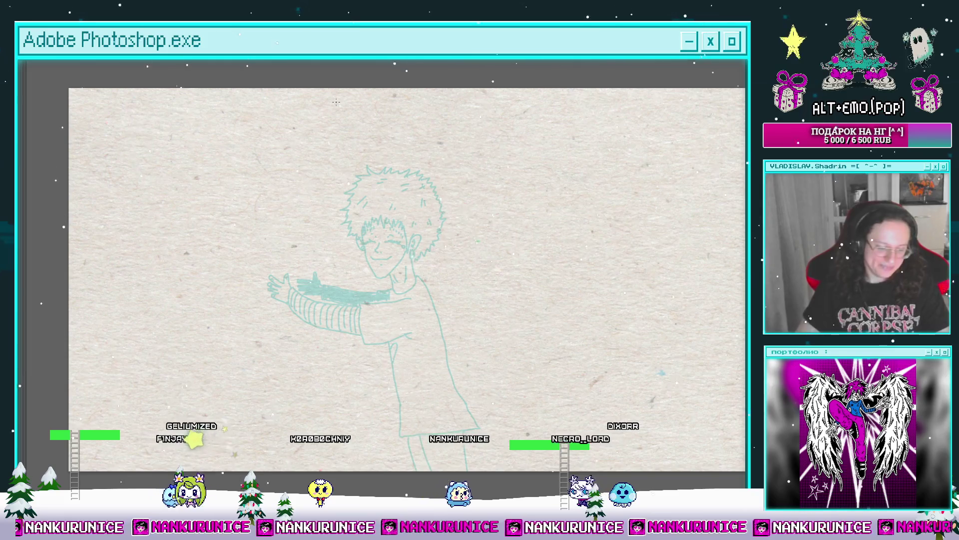
key(Tab)
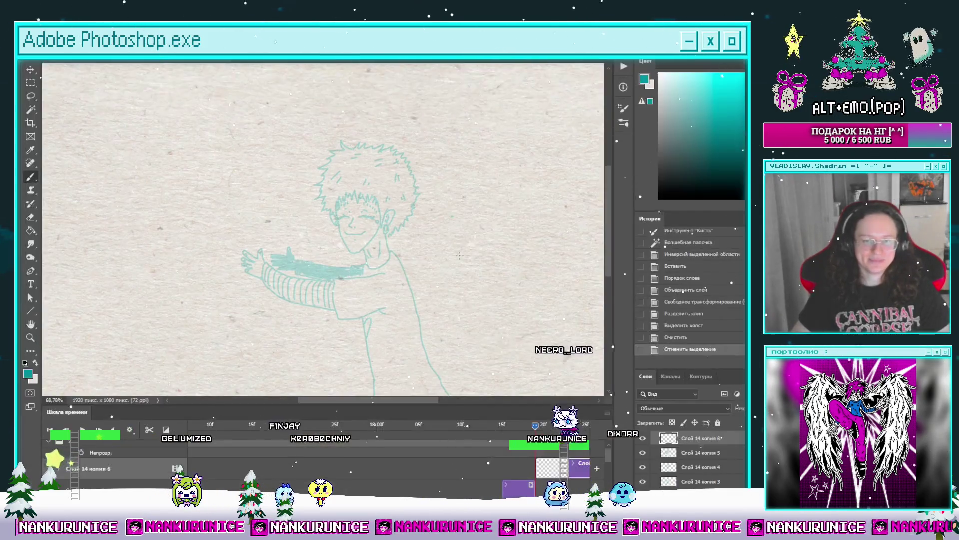
key(Tab)
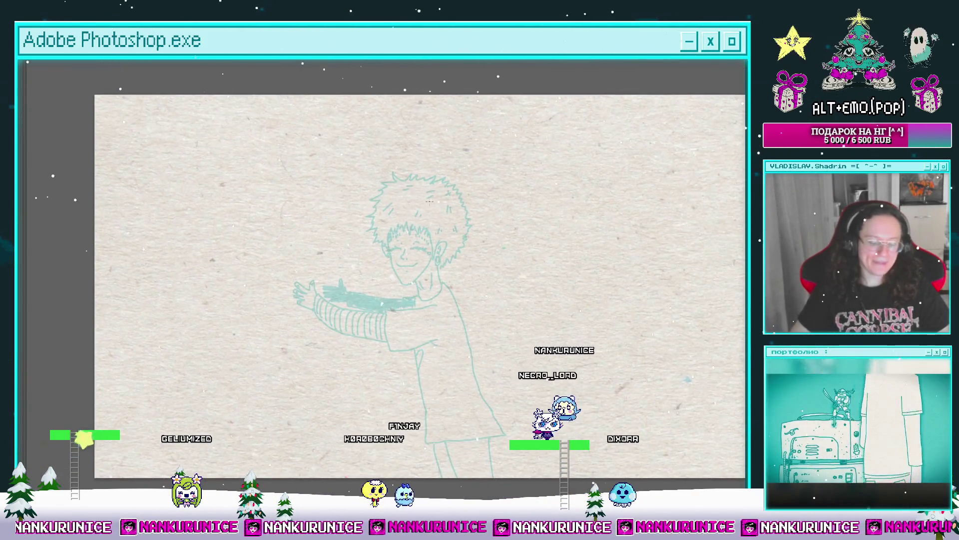
scroll(429, 268, down, 1)
scroll(440, 260, up, 2)
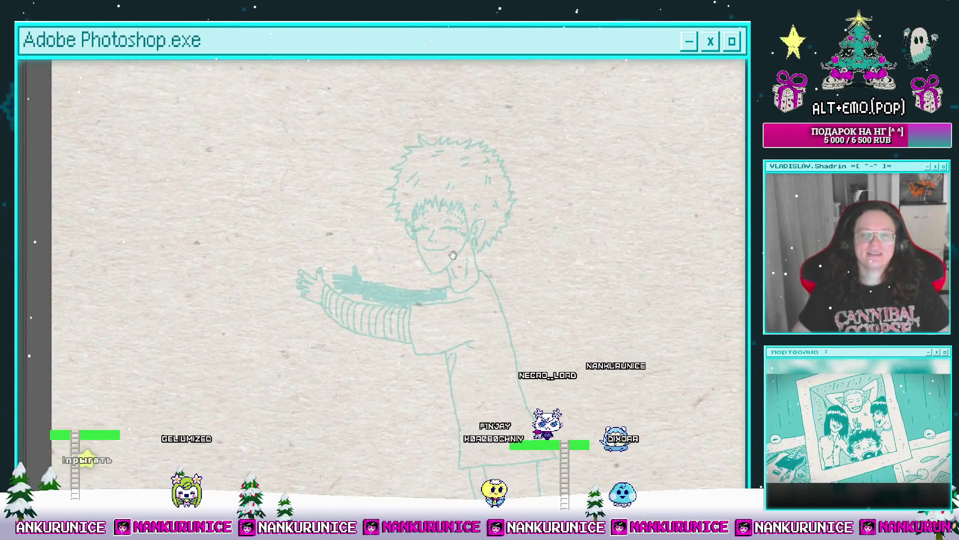
scroll(450, 249, up, 4)
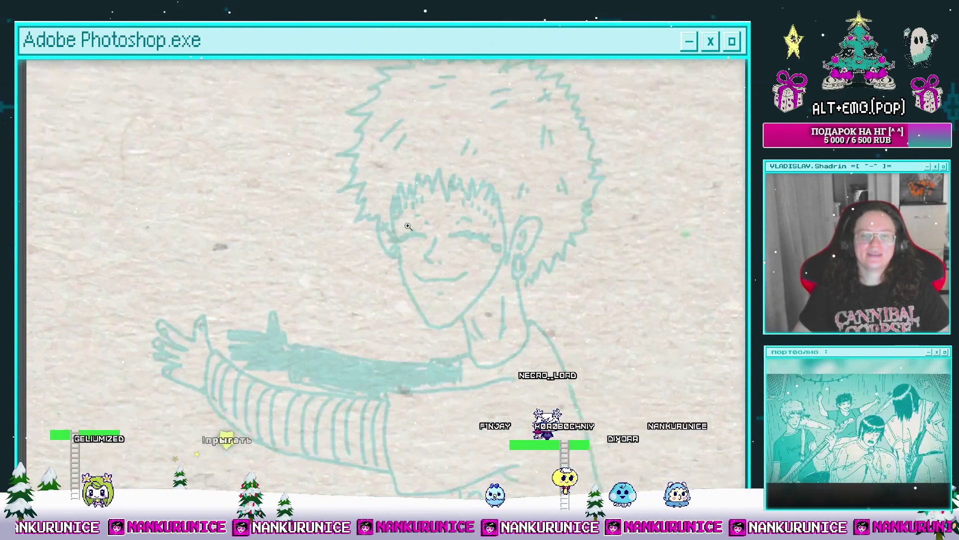
mouse_move(384, 226)
mouse_down()
mouse_move(398, 195)
mouse_move(368, 241)
mouse_move(351, 244)
mouse_up()
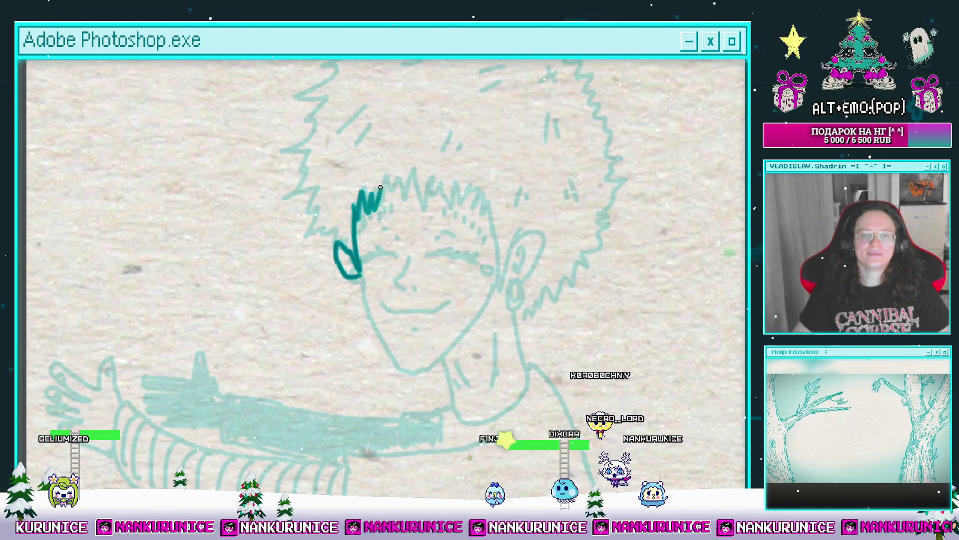
Ink the spiky fringe, the right ear's inner curl and earring, and undo a misplaced nose stroke
mouse_move(408, 177)
mouse_down()
mouse_move(436, 214)
mouse_move(418, 229)
mouse_up()
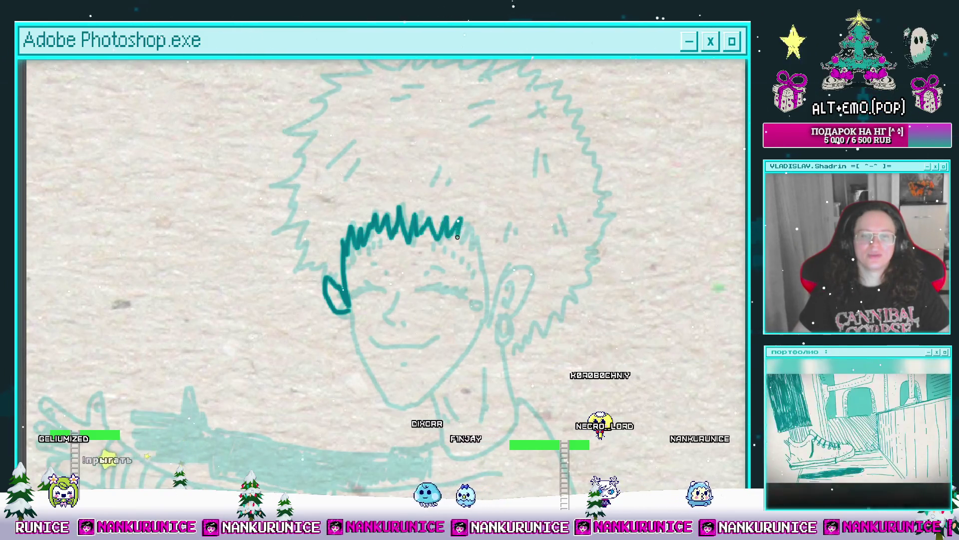
mouse_move(472, 249)
mouse_down()
mouse_move(460, 206)
mouse_move(471, 207)
mouse_up()
scroll(448, 220, up, 1)
scroll(480, 197, up, 1)
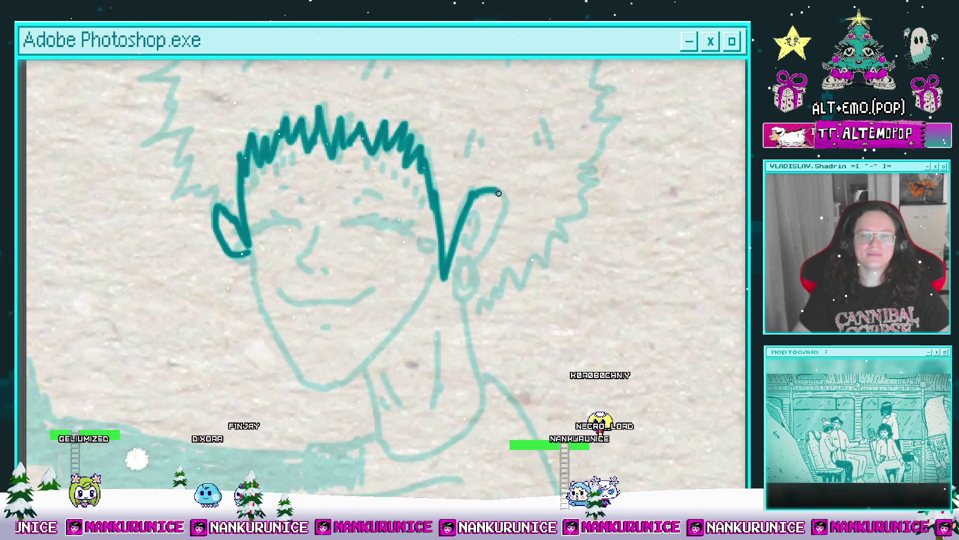
drag(472, 261, 501, 214)
drag(495, 177, 502, 148)
drag(488, 188, 543, 238)
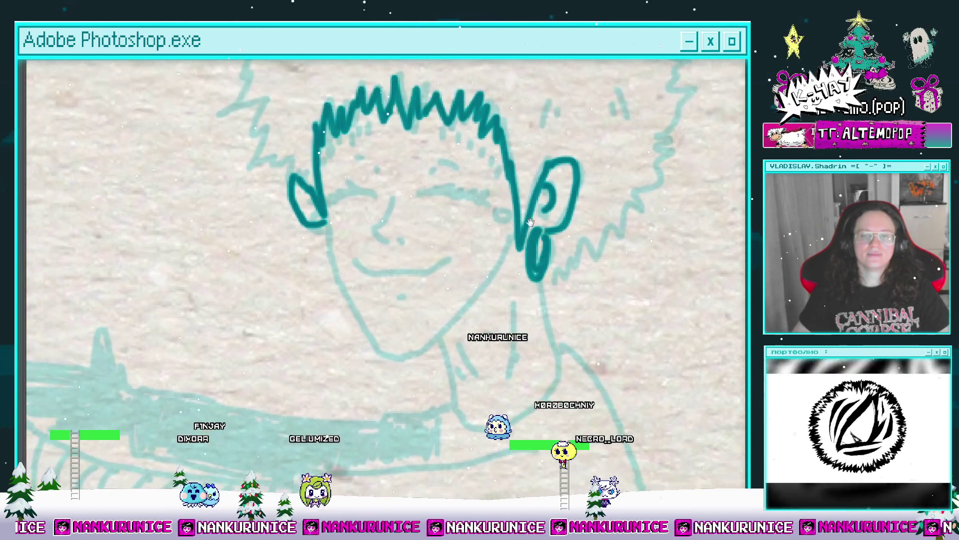
mouse_move(393, 199)
mouse_down()
mouse_move(381, 239)
mouse_move(418, 225)
mouse_move(401, 232)
mouse_move(392, 223)
mouse_move(387, 235)
mouse_up()
click(394, 235)
Add short lash strokes over the boy's right eye
mouse_move(329, 220)
mouse_down()
mouse_move(343, 193)
mouse_move(349, 233)
mouse_move(383, 305)
mouse_up()
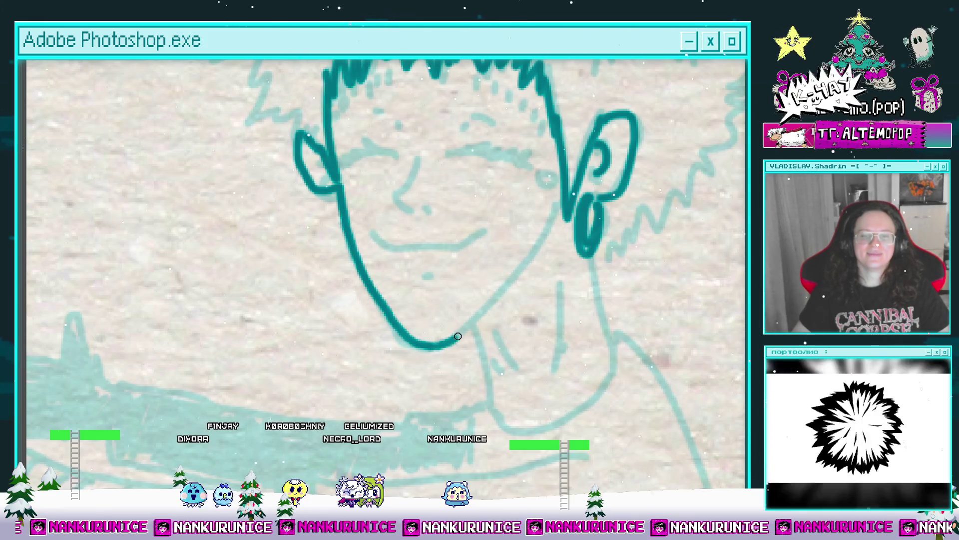
scroll(530, 212, down, 2)
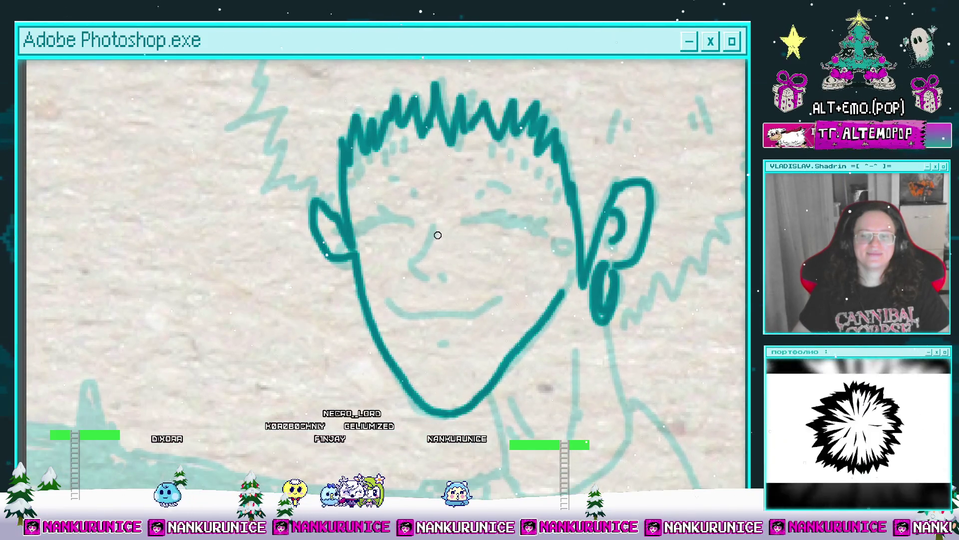
scroll(349, 228, up, 3)
mouse_move(349, 228)
mouse_down()
mouse_move(330, 250)
mouse_move(339, 225)
mouse_up()
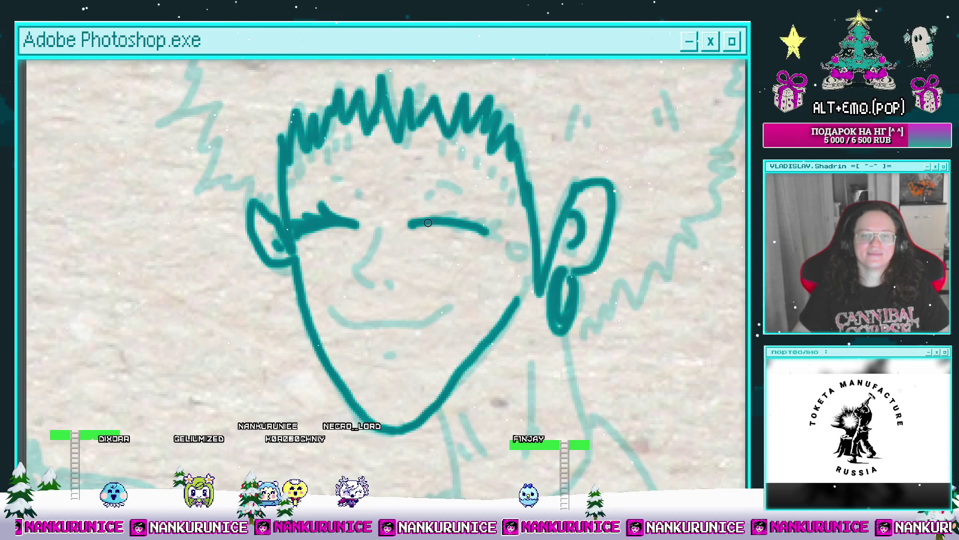
mouse_move(428, 223)
mouse_down()
mouse_move(464, 215)
mouse_move(492, 233)
mouse_move(480, 235)
mouse_move(512, 240)
mouse_up()
mouse_move(407, 229)
mouse_down()
mouse_move(428, 217)
mouse_move(321, 209)
mouse_up()
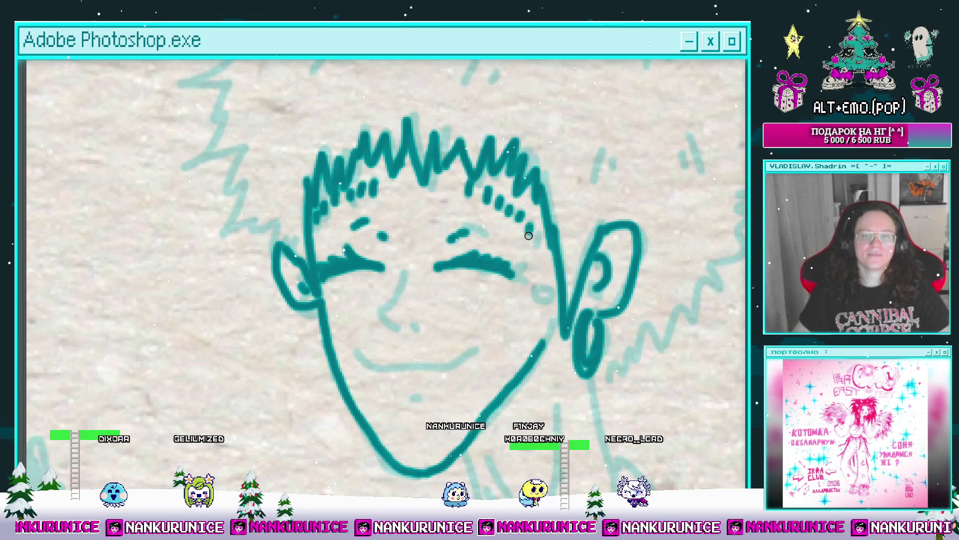
mouse_move(528, 236)
mouse_down()
mouse_move(533, 200)
mouse_move(547, 206)
mouse_up()
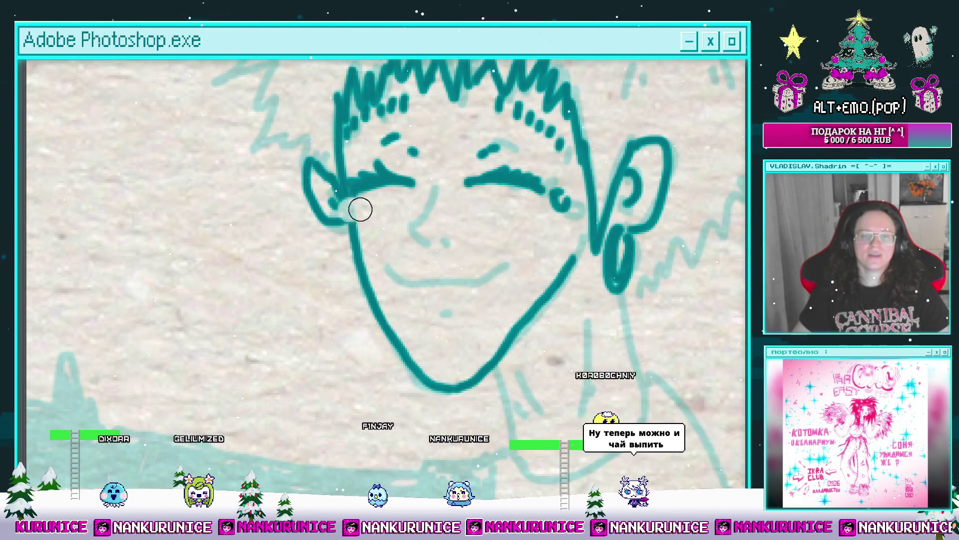
drag(360, 208, 392, 213)
Paint a dark dot on the nose and ink the smiling mouth over the faint line
scroll(444, 225, down, 2)
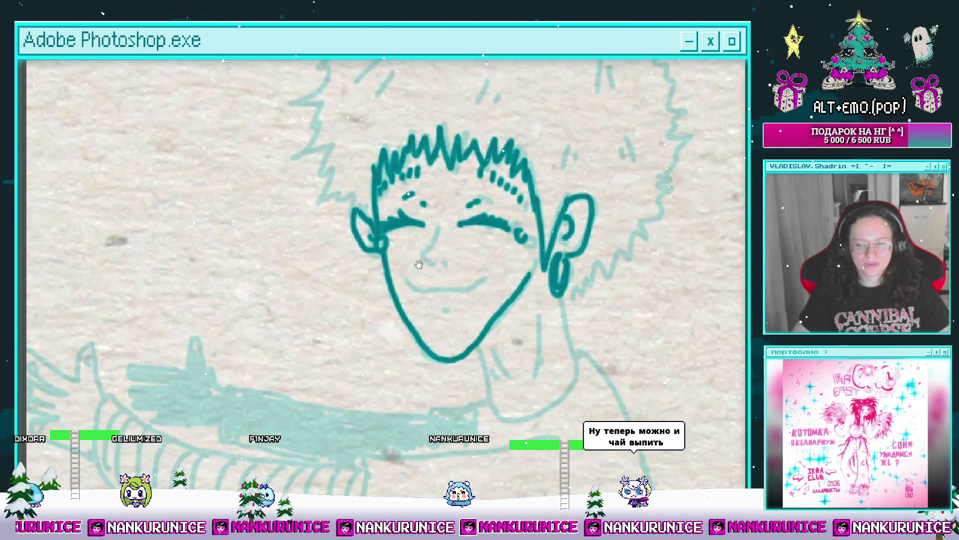
scroll(456, 222, up, 4)
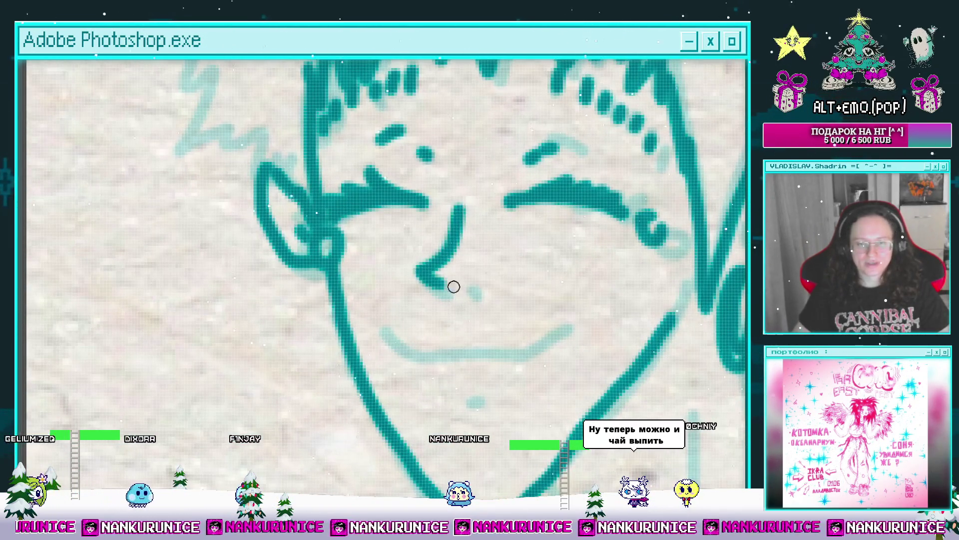
drag(451, 285, 393, 226)
key(bracketright)
key(bracketright)
key(bracketright)
key(ctrl+z)
key(bracketleft)
key(bracketleft)
key(bracketleft)
click(431, 281)
mouse_move(310, 265)
mouse_down()
mouse_move(376, 287)
mouse_move(480, 262)
mouse_move(477, 236)
mouse_up()
Bring the panels and timeline back and select an earlier animation frame
scroll(457, 256, down, 5)
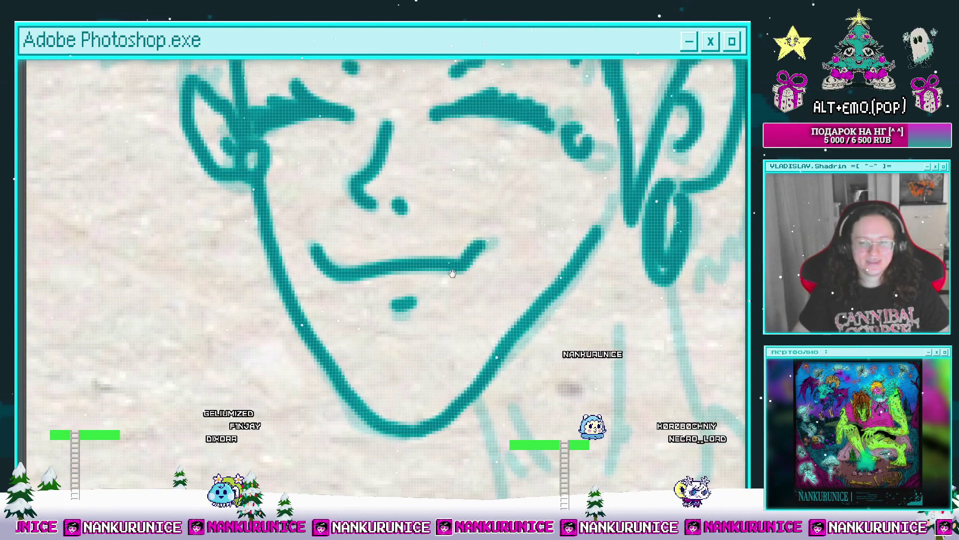
scroll(495, 215, up, 5)
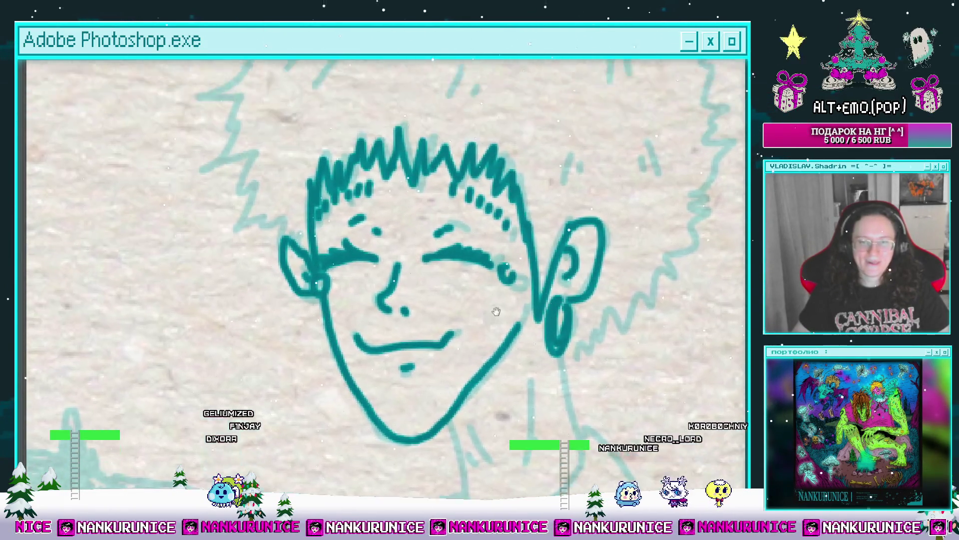
scroll(484, 192, down, 4)
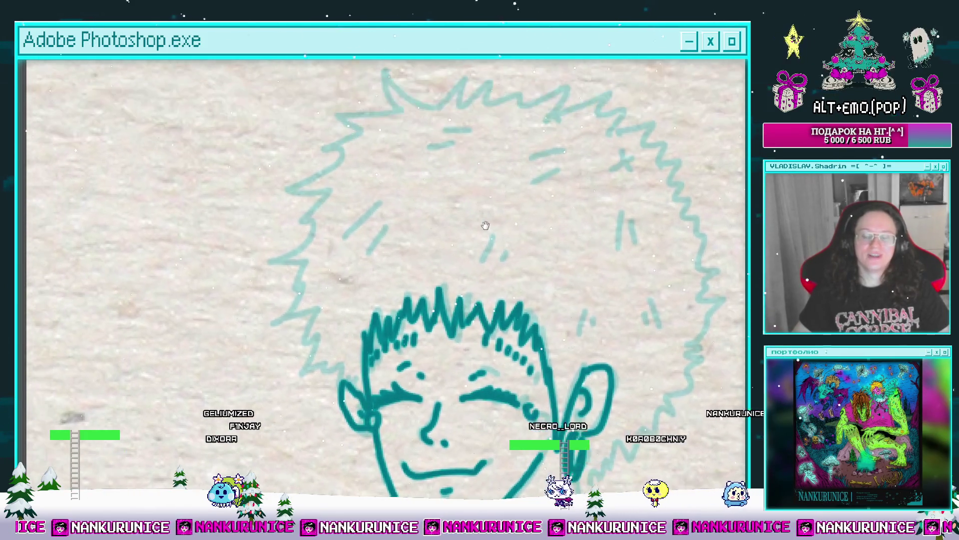
scroll(437, 171, down, 1)
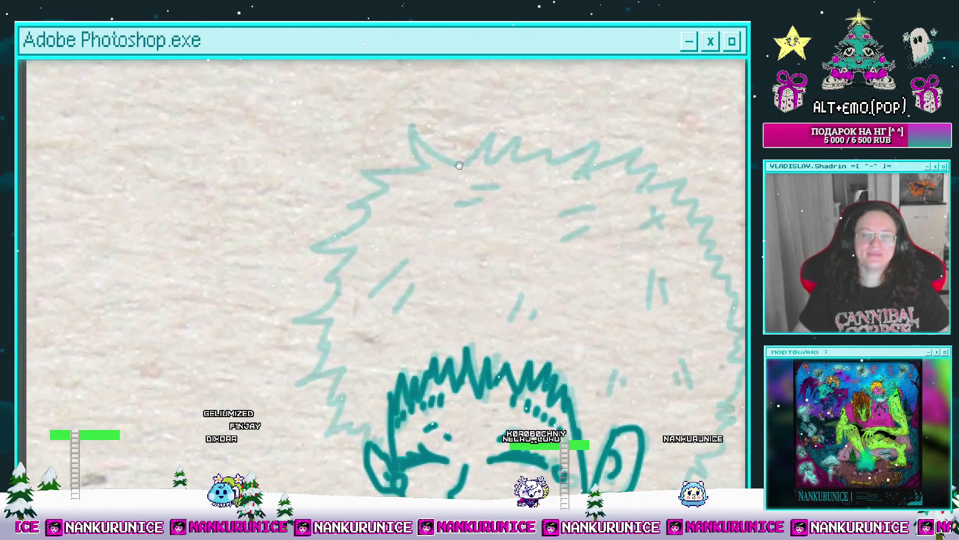
key(Tab)
key(ctrl+plus)
click(495, 424)
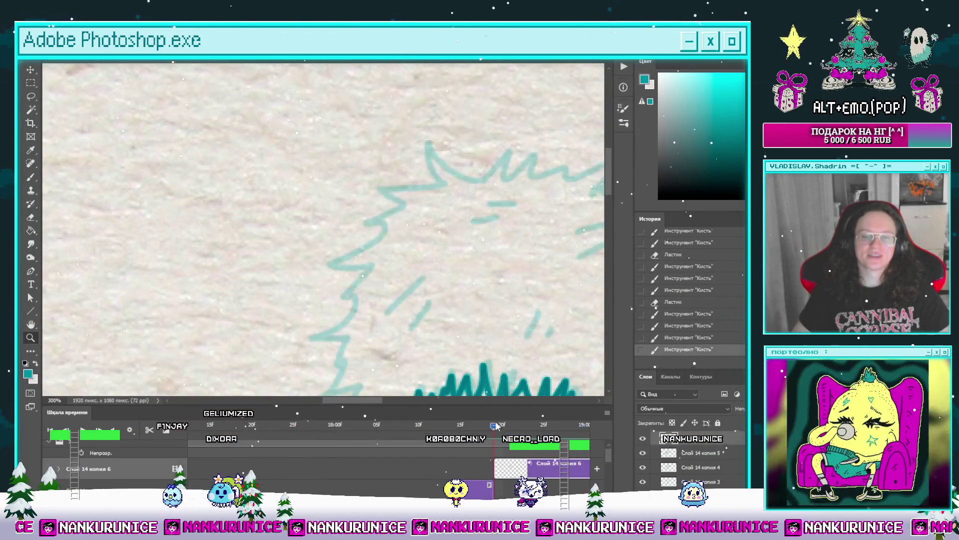
Hide the panels, return to the brush, and extend the dark teal zigzag hair outline
key(l)
key(Tab)
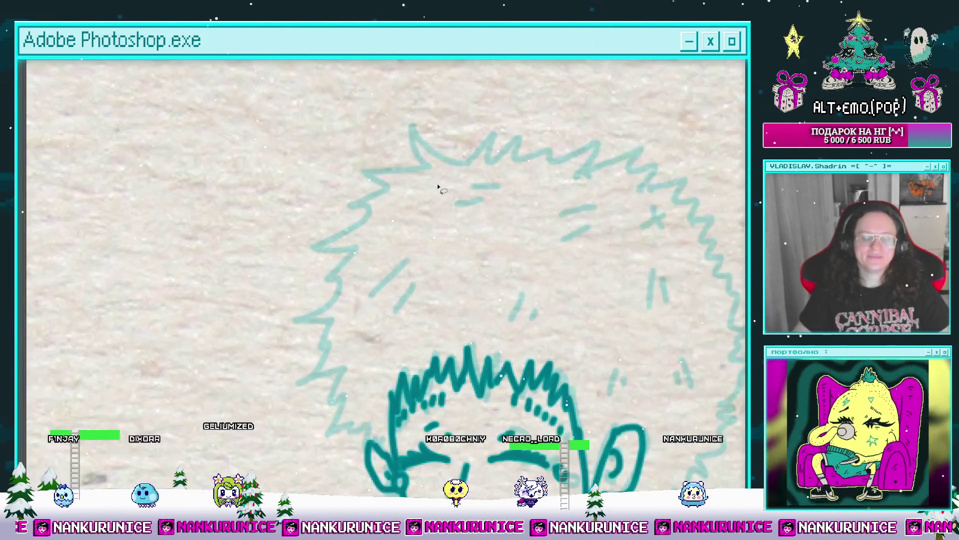
key(b)
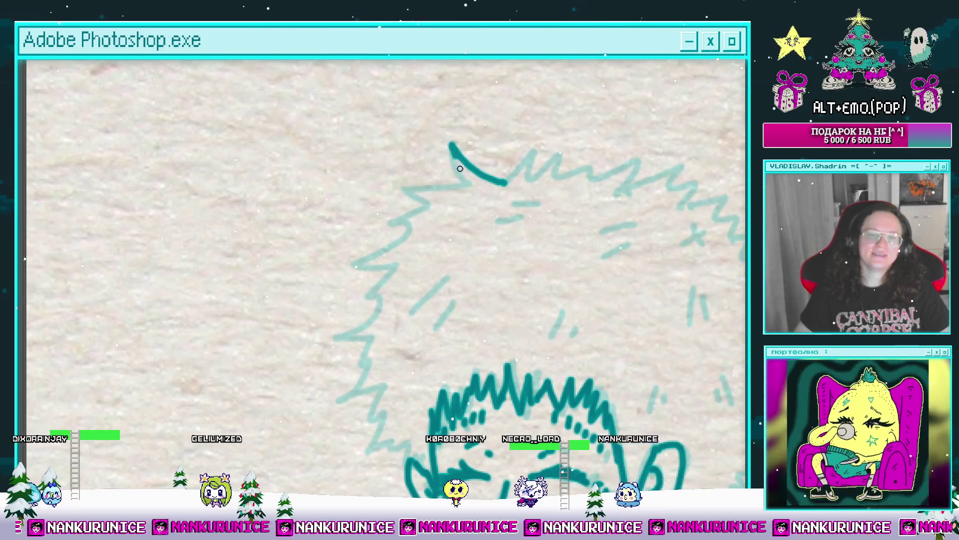
mouse_move(460, 169)
mouse_down()
mouse_move(487, 153)
mouse_move(462, 141)
mouse_up()
mouse_move(456, 193)
mouse_down()
mouse_move(466, 146)
mouse_move(422, 219)
mouse_move(435, 172)
mouse_up()
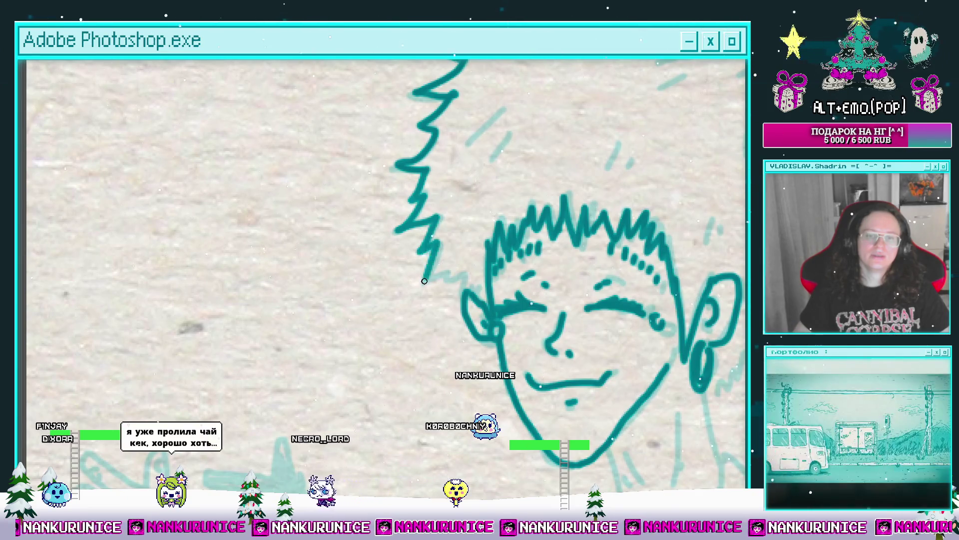
drag(444, 282, 473, 279)
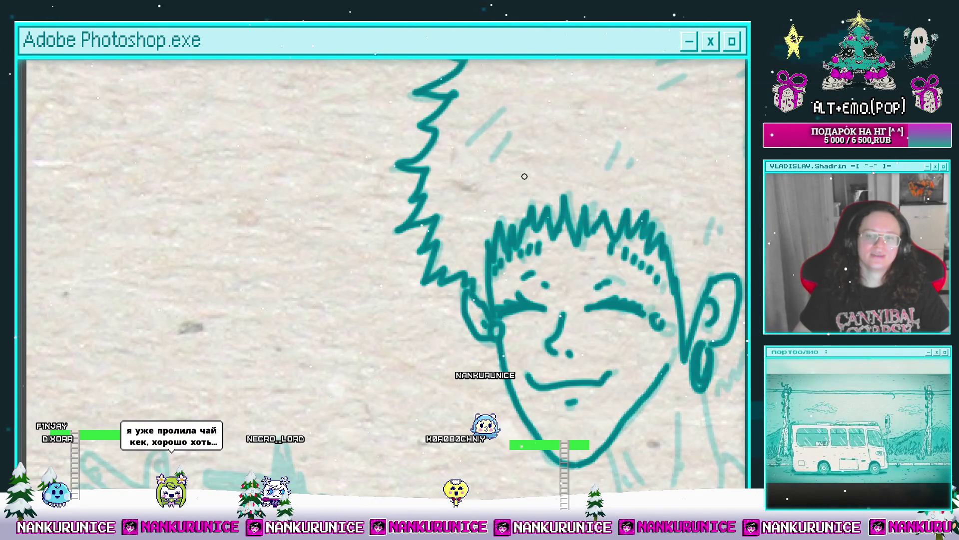
Trace the curly hair outline across the top and down the right and left sides of the head
mouse_move(544, 174)
mouse_down()
mouse_move(458, 214)
mouse_move(454, 231)
mouse_move(415, 201)
mouse_up()
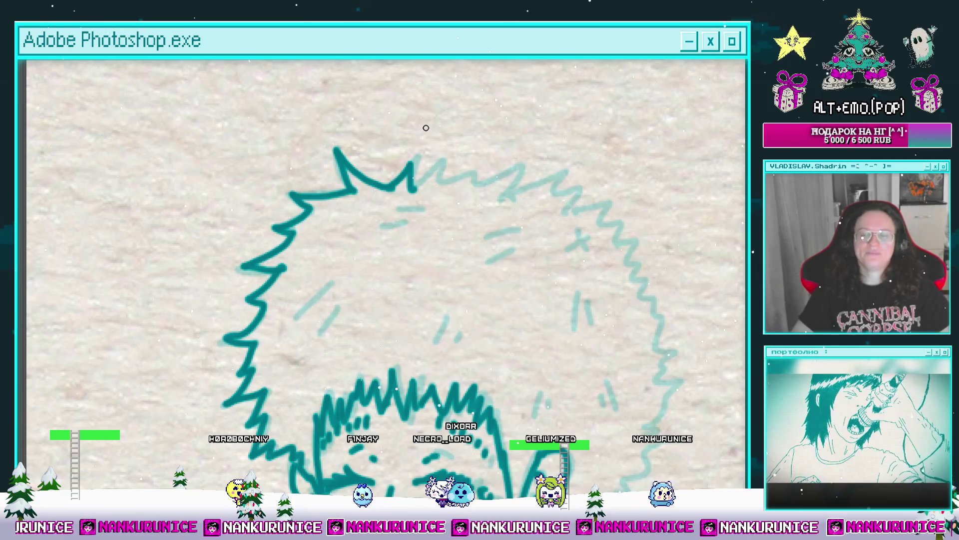
mouse_move(486, 170)
mouse_down()
mouse_move(503, 183)
mouse_move(443, 177)
mouse_up()
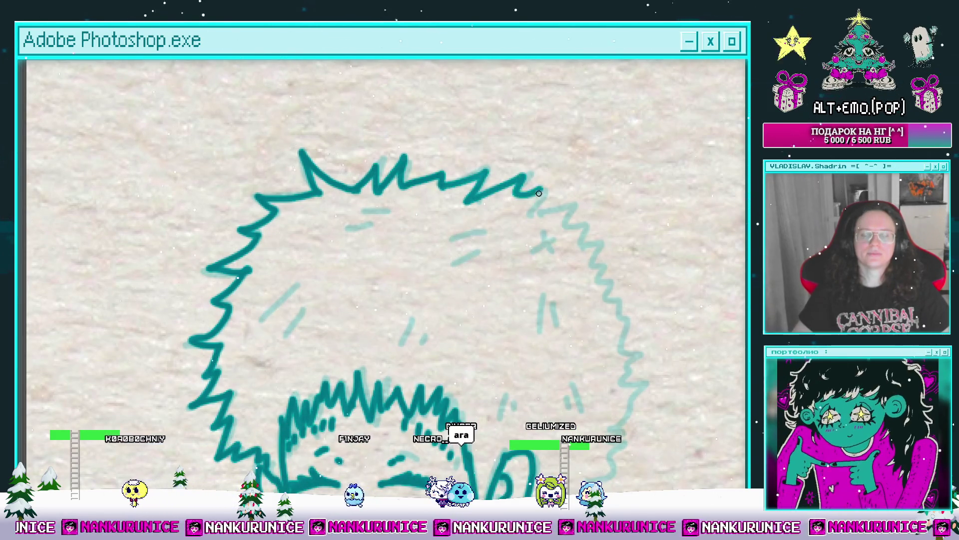
mouse_move(540, 194)
mouse_down()
mouse_move(463, 122)
mouse_move(539, 178)
mouse_move(539, 156)
mouse_up()
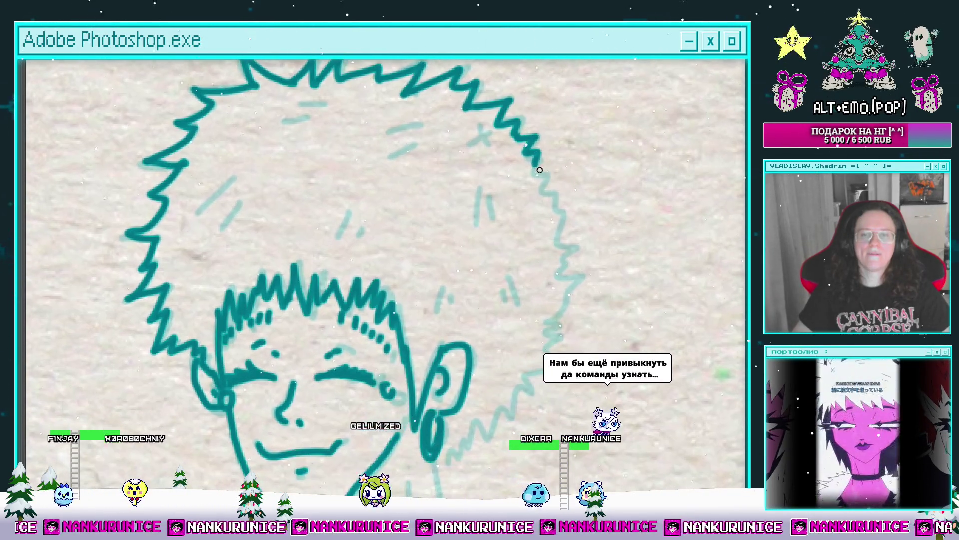
mouse_move(549, 206)
mouse_down()
mouse_move(543, 151)
mouse_move(550, 195)
mouse_up()
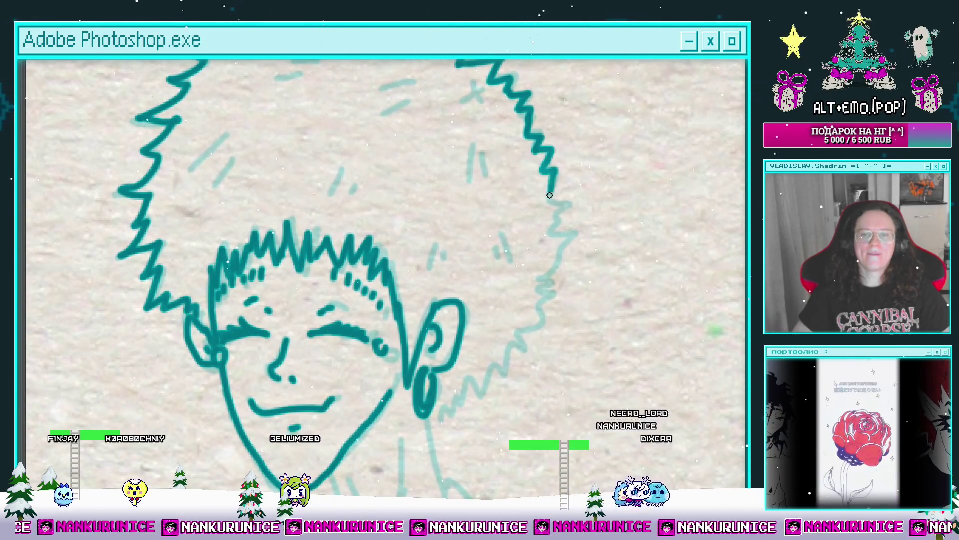
drag(562, 233, 568, 189)
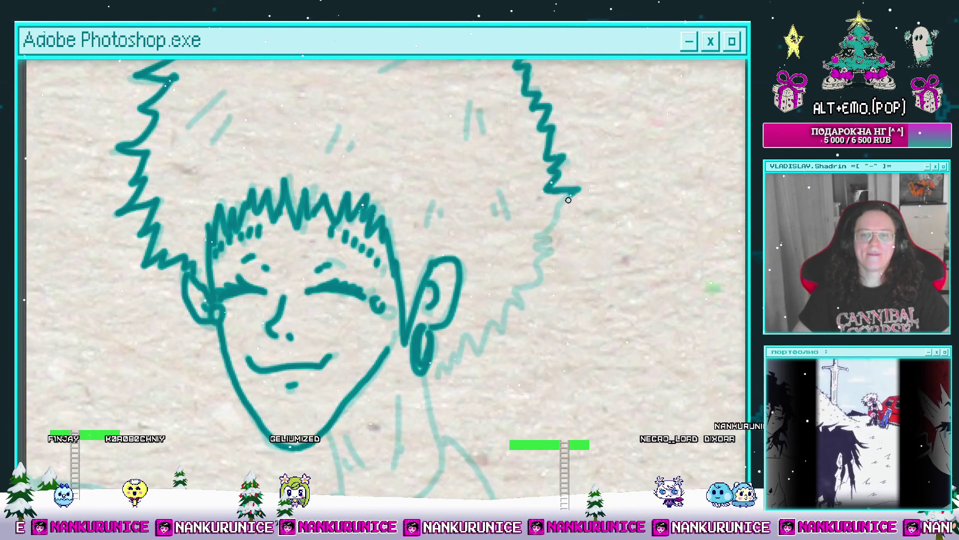
drag(552, 234, 561, 186)
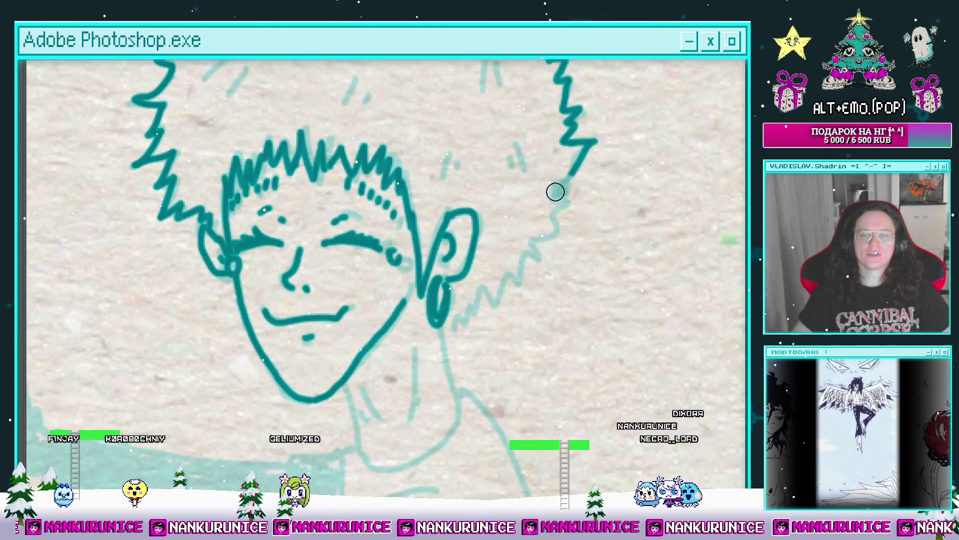
drag(569, 221, 580, 187)
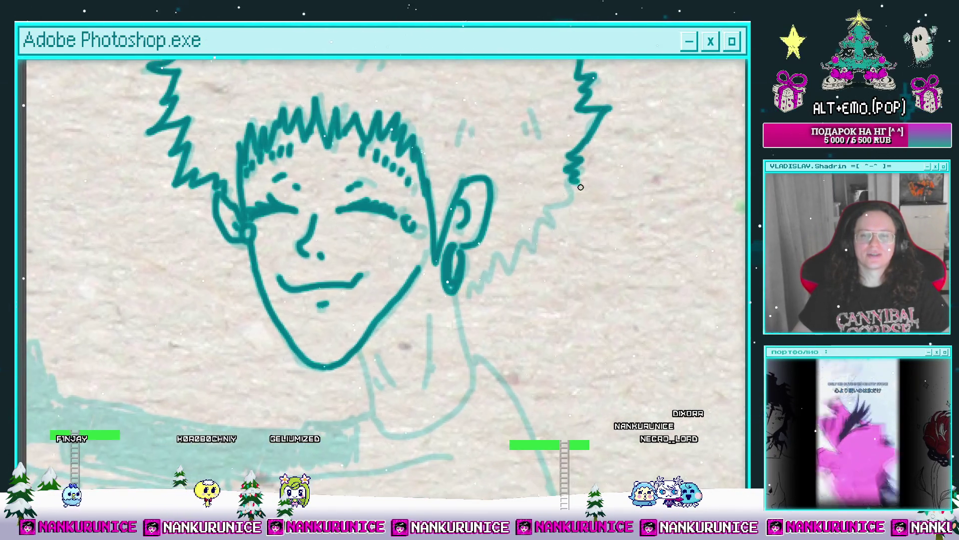
drag(551, 226, 562, 215)
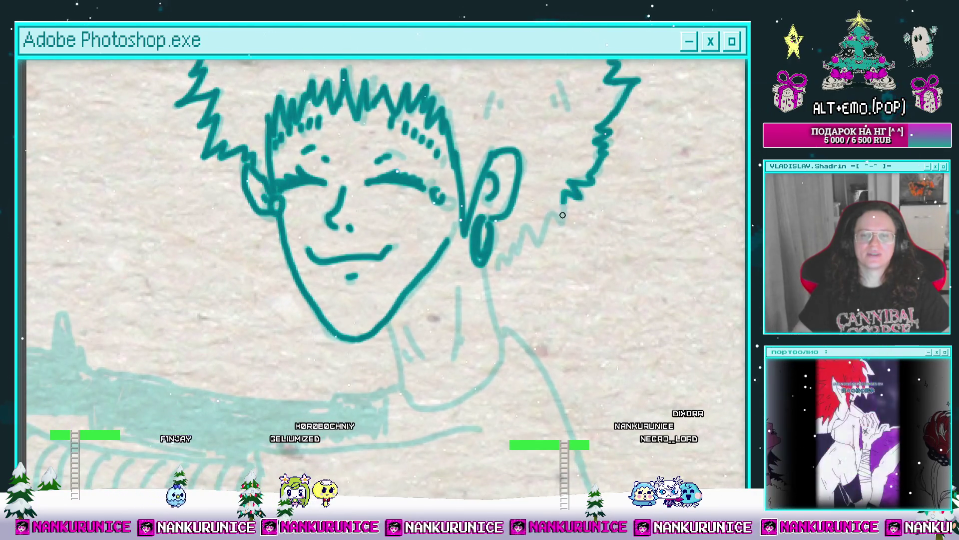
drag(505, 221, 521, 341)
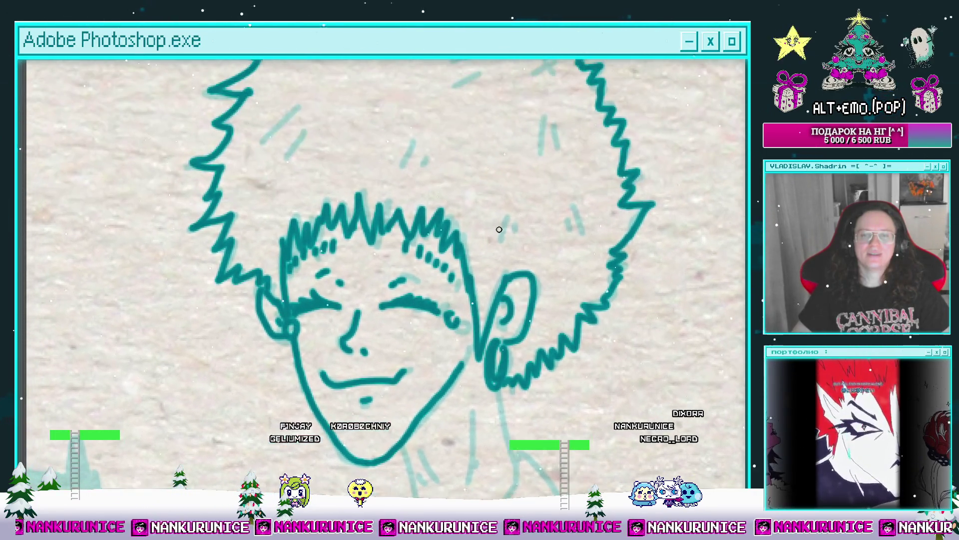
drag(508, 229, 507, 270)
drag(431, 203, 471, 223)
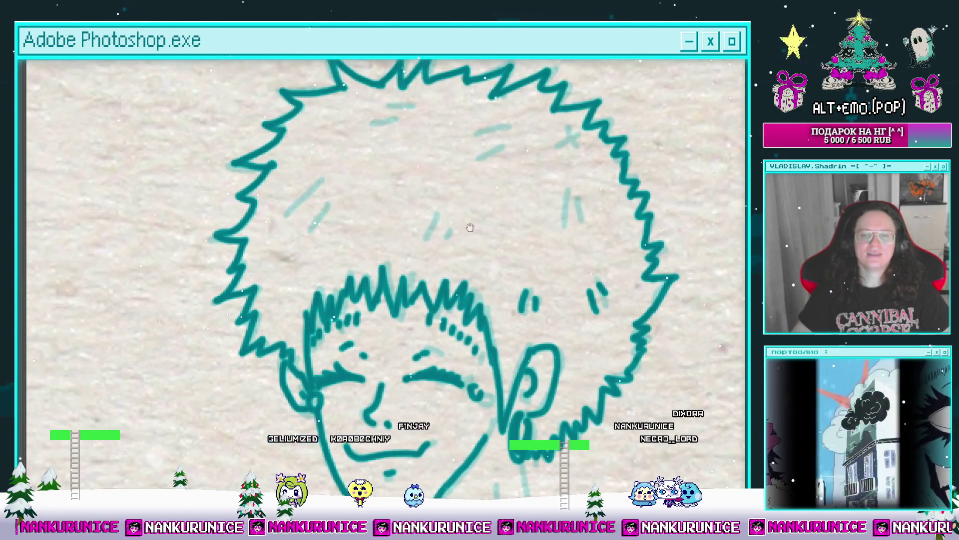
drag(407, 205, 496, 229)
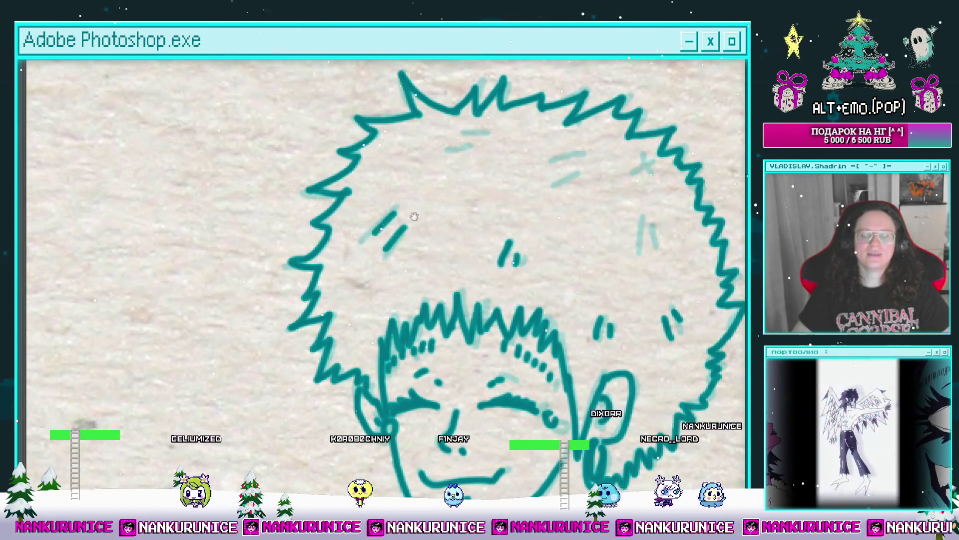
drag(457, 146, 418, 215)
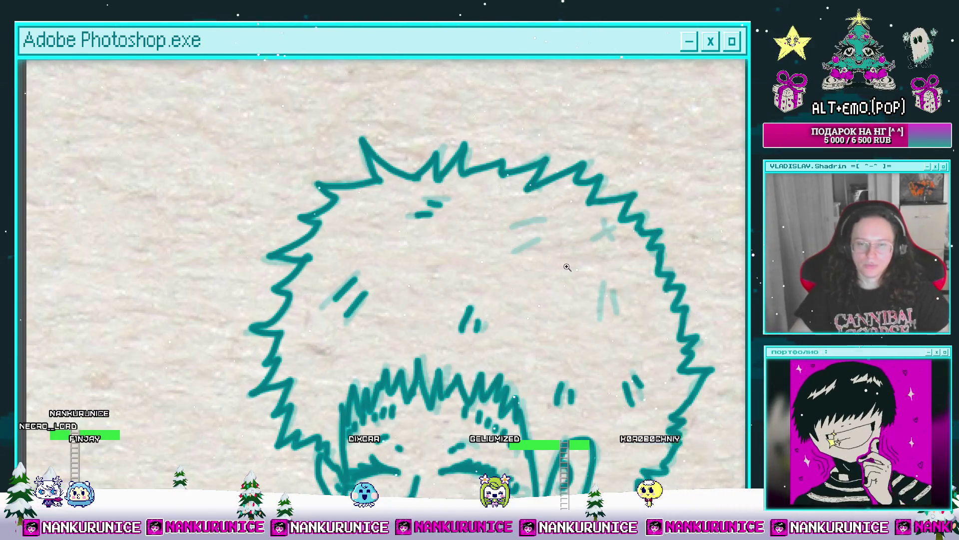
Ink over the faint X and = texture marks inside the hair
mouse_move(565, 265)
mouse_down()
mouse_move(476, 208)
mouse_move(530, 233)
mouse_move(510, 250)
mouse_up()
click(493, 229)
drag(474, 253, 510, 222)
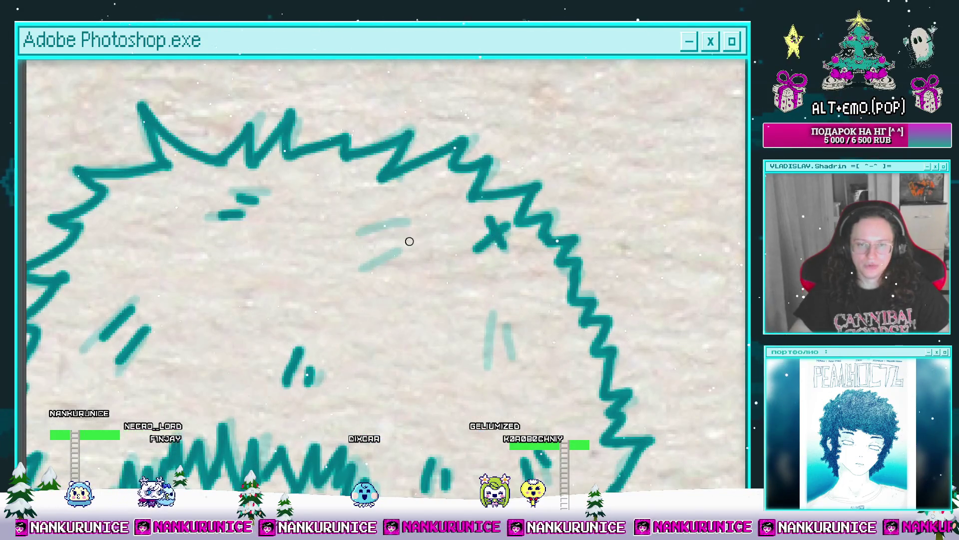
mouse_move(362, 269)
mouse_down()
mouse_move(397, 249)
mouse_move(400, 220)
mouse_up()
drag(495, 329, 445, 294)
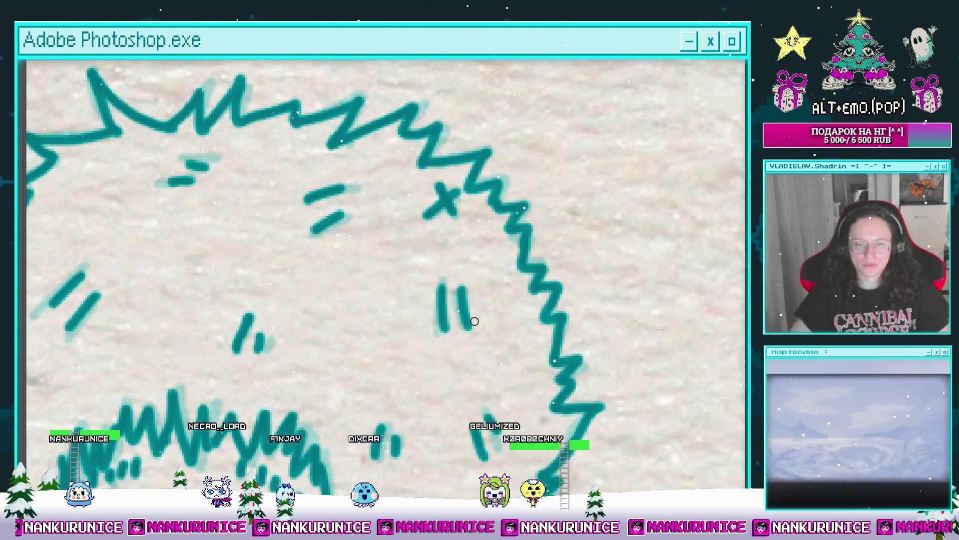
scroll(475, 321, down, 5)
scroll(448, 195, up, 4)
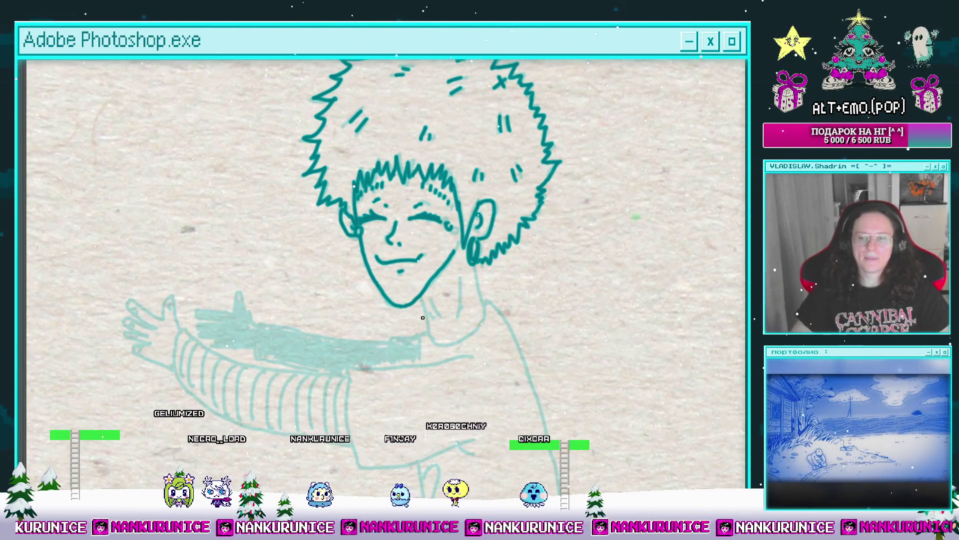
Zoom in on the chin and draw the chin and both neck lines, joining jaw to neck
drag(458, 256, 444, 185)
drag(405, 245, 391, 161)
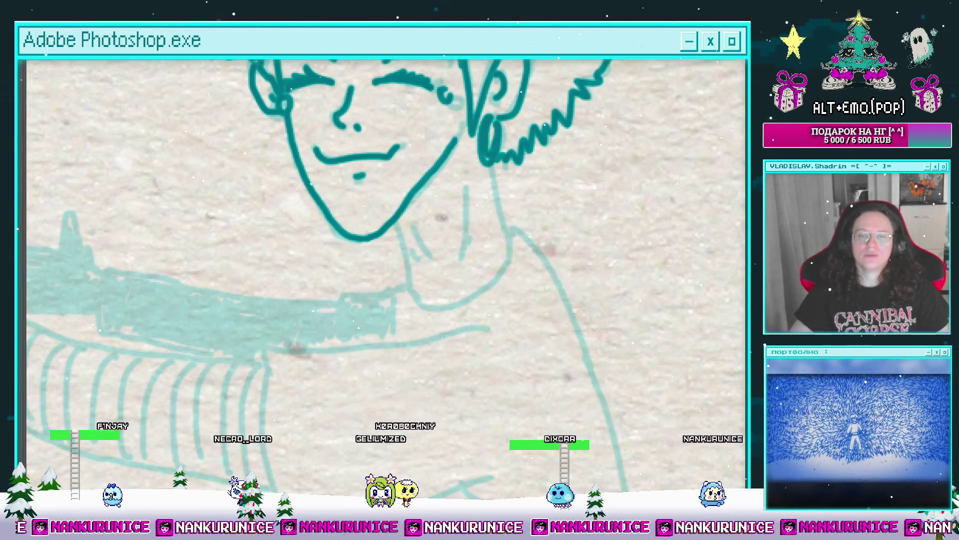
scroll(515, 226, down, 2)
scroll(494, 200, up, 3)
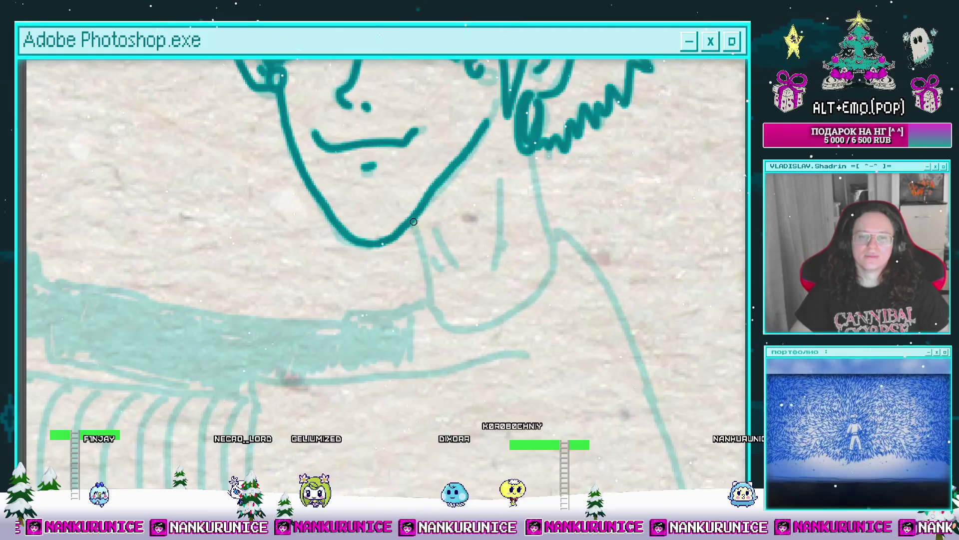
drag(413, 225, 427, 310)
drag(500, 169, 519, 289)
drag(437, 339, 519, 287)
scroll(499, 250, down, 2)
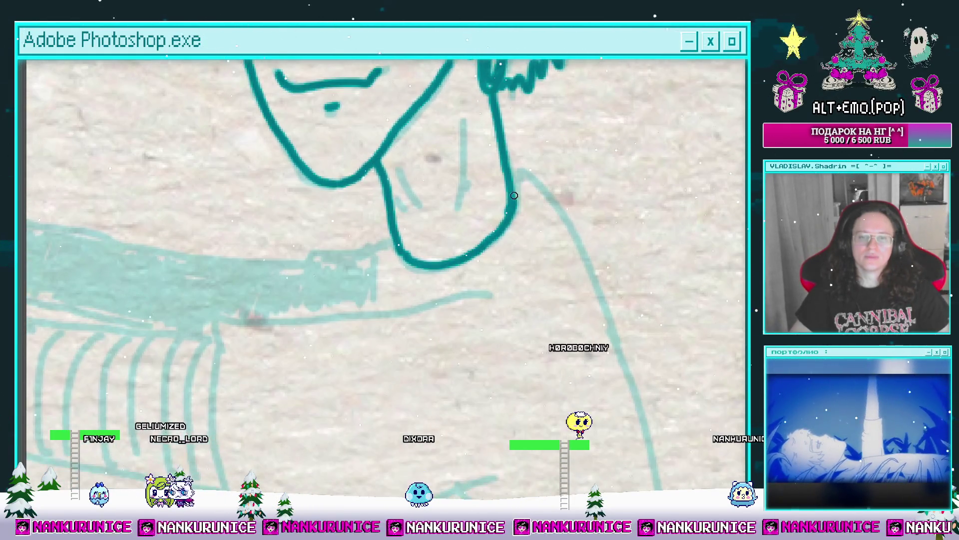
drag(476, 219, 489, 263)
scroll(510, 206, up, 2)
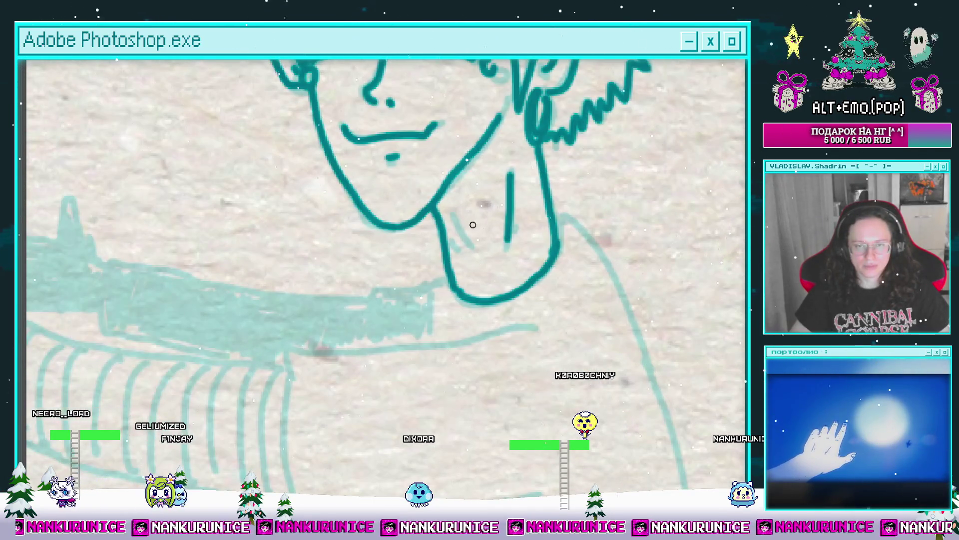
scroll(473, 259, down, 2)
scroll(496, 210, up, 1)
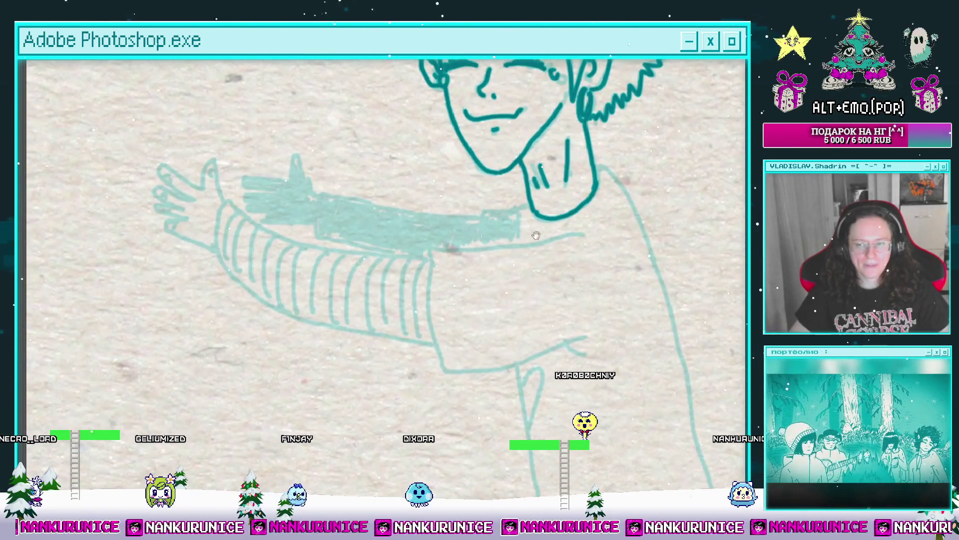
Ink the sleeve outline: its lower edge, the upper arm line toward the hand, and the left edge
mouse_move(535, 234)
mouse_down()
mouse_move(539, 226)
mouse_move(585, 220)
mouse_up()
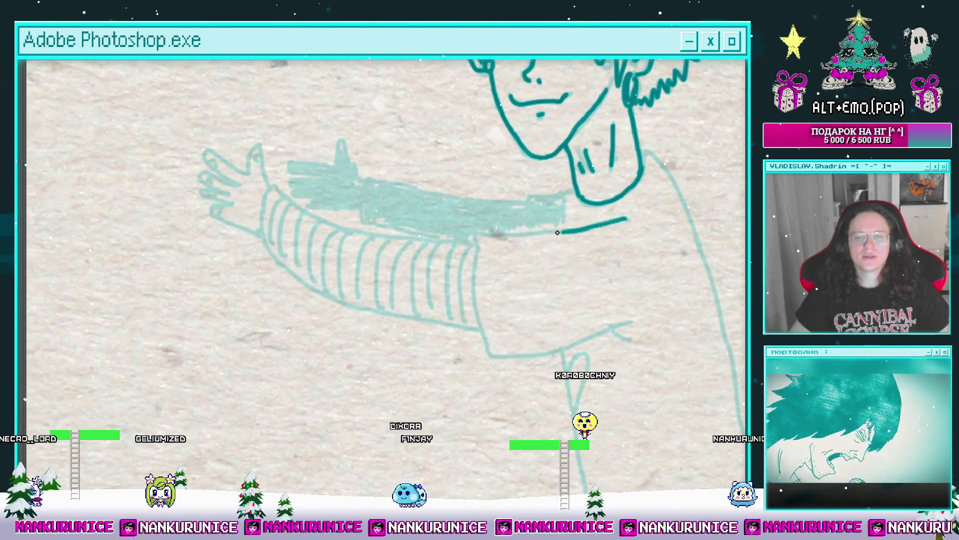
drag(478, 251, 473, 216)
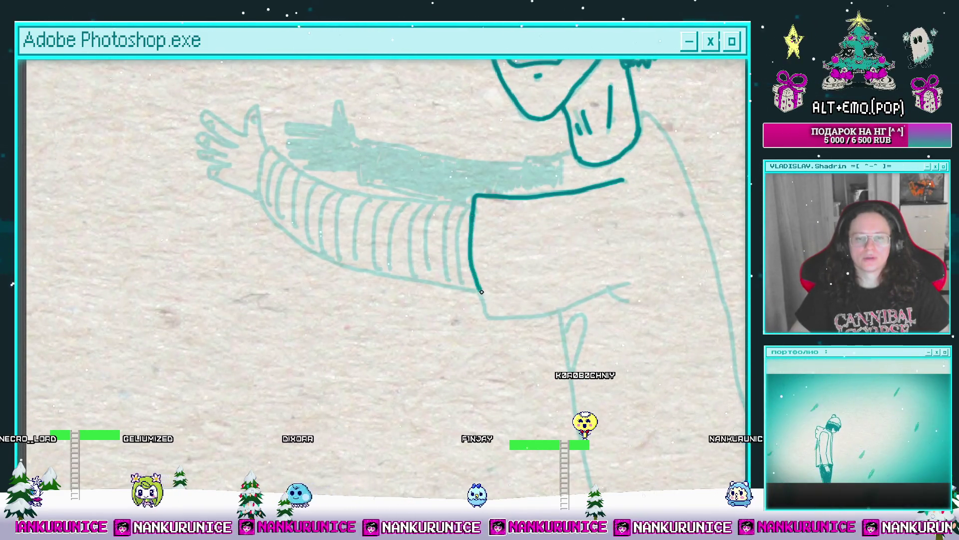
drag(521, 311, 587, 304)
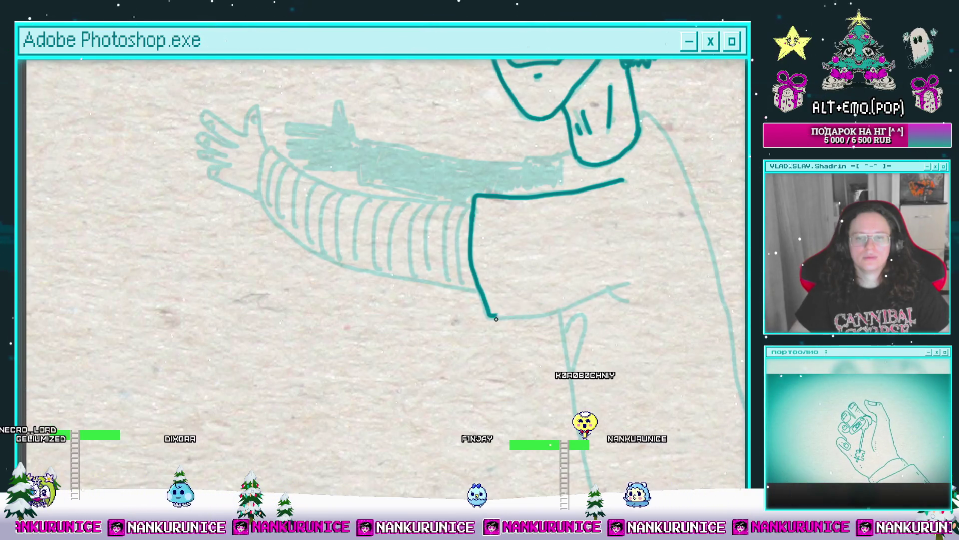
scroll(591, 265, up, 2)
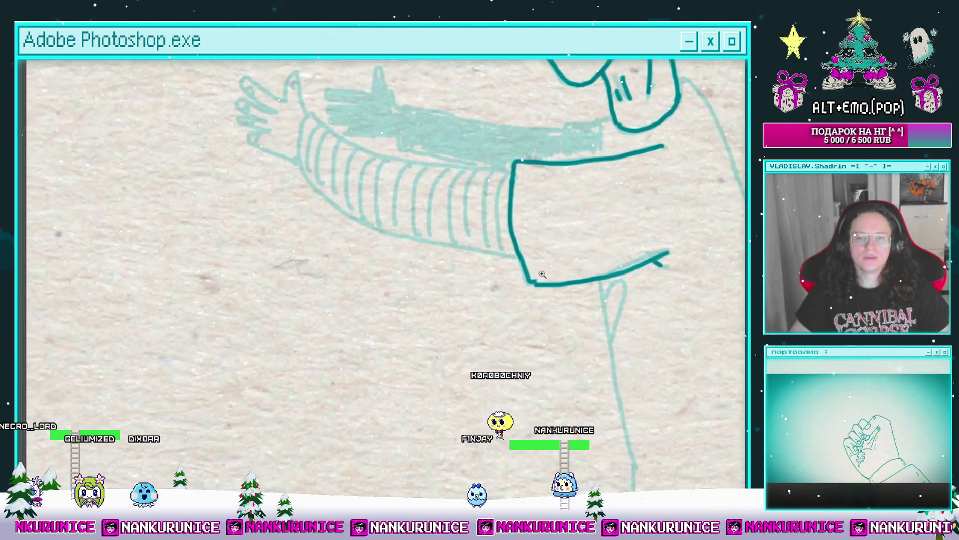
scroll(525, 250, down, 3)
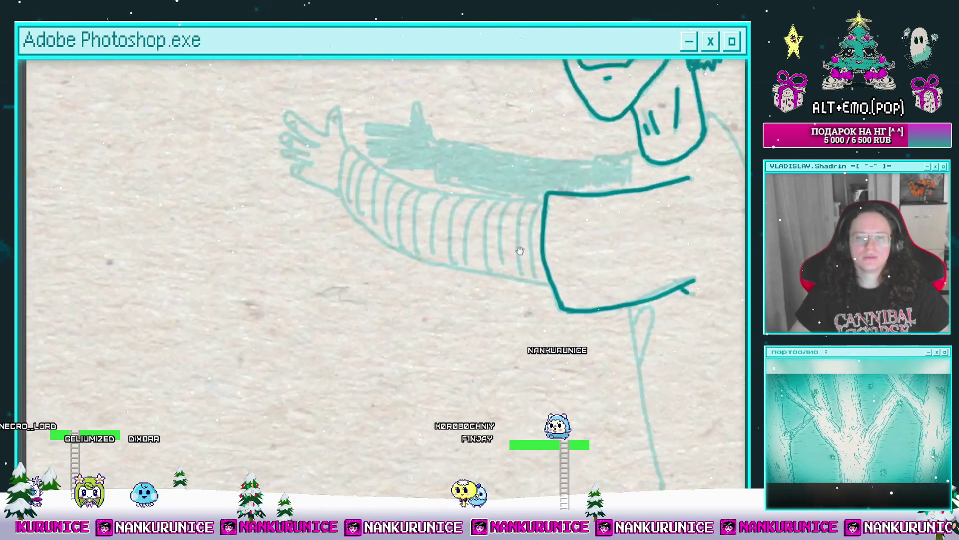
scroll(511, 234, up, 2)
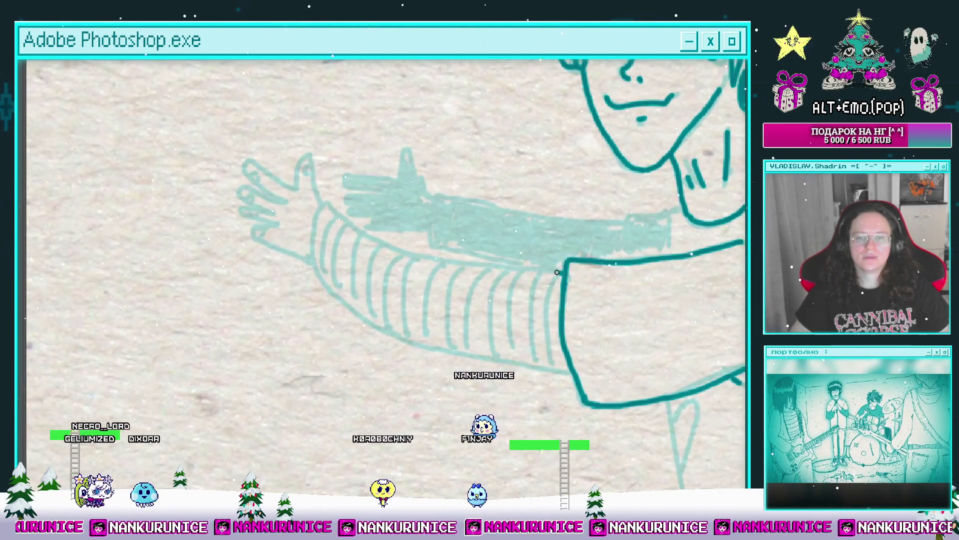
drag(505, 270, 413, 244)
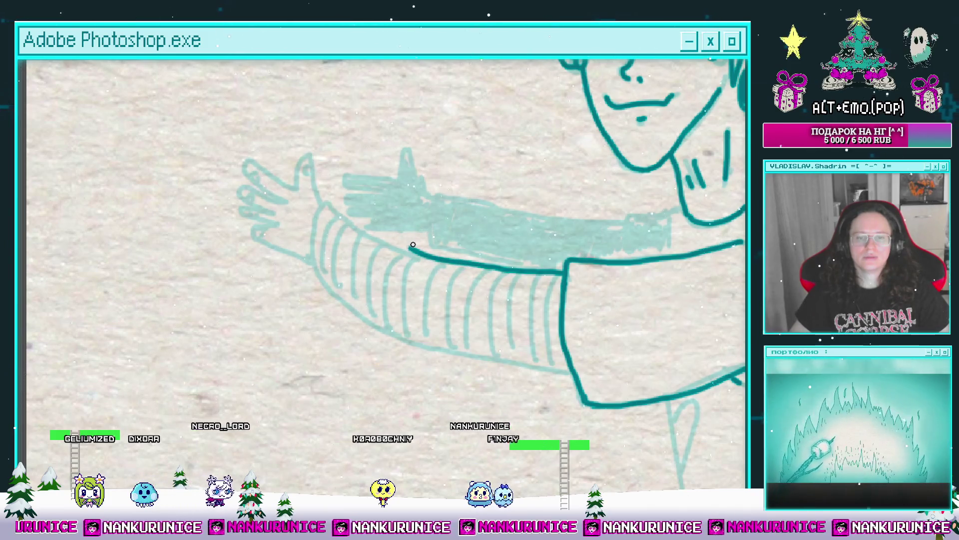
key(bracketleft)
key(bracketleft)
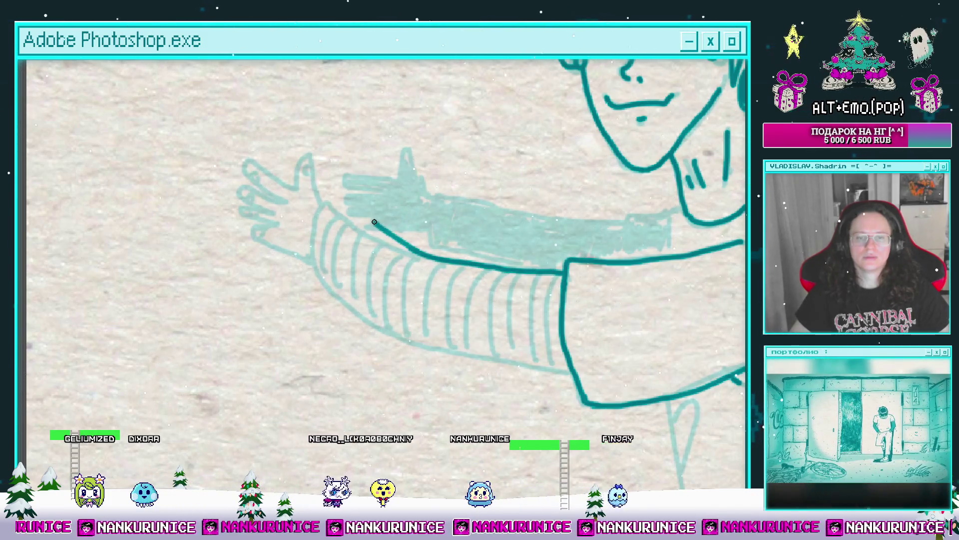
drag(368, 215, 359, 281)
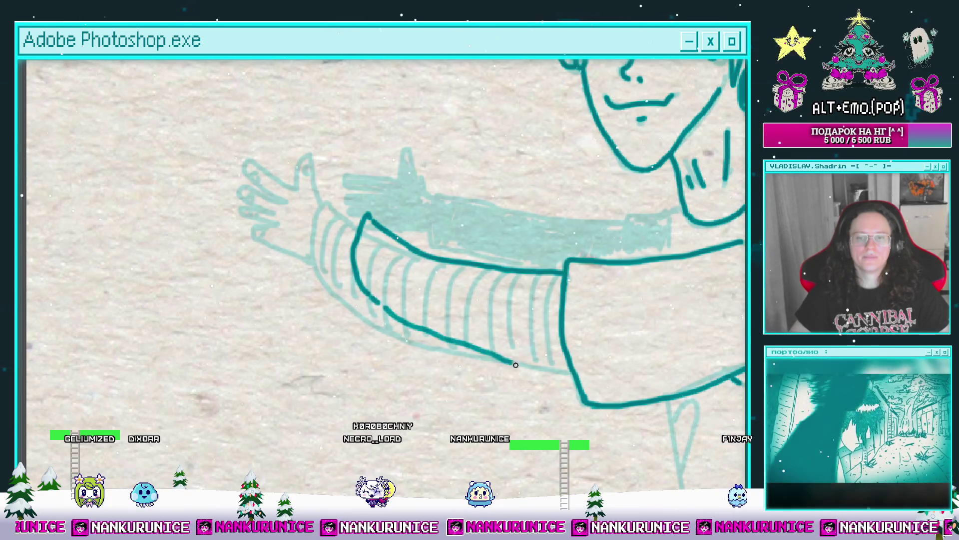
Ink the vertical ribbed stripes across the sleeve cuff with the smaller brush
mouse_move(576, 373)
mouse_down()
mouse_move(499, 306)
mouse_move(482, 263)
mouse_up()
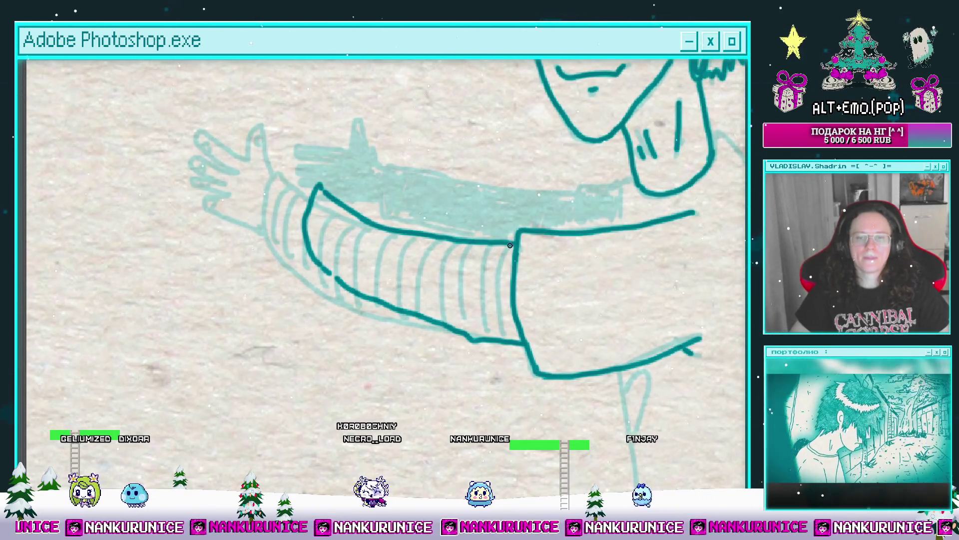
drag(500, 308, 536, 307)
drag(499, 240, 497, 312)
drag(521, 239, 520, 315)
mouse_move(487, 287)
mouse_down()
mouse_move(521, 280)
mouse_move(546, 298)
mouse_up()
mouse_move(538, 245)
mouse_down()
mouse_move(536, 323)
mouse_move(516, 324)
mouse_up()
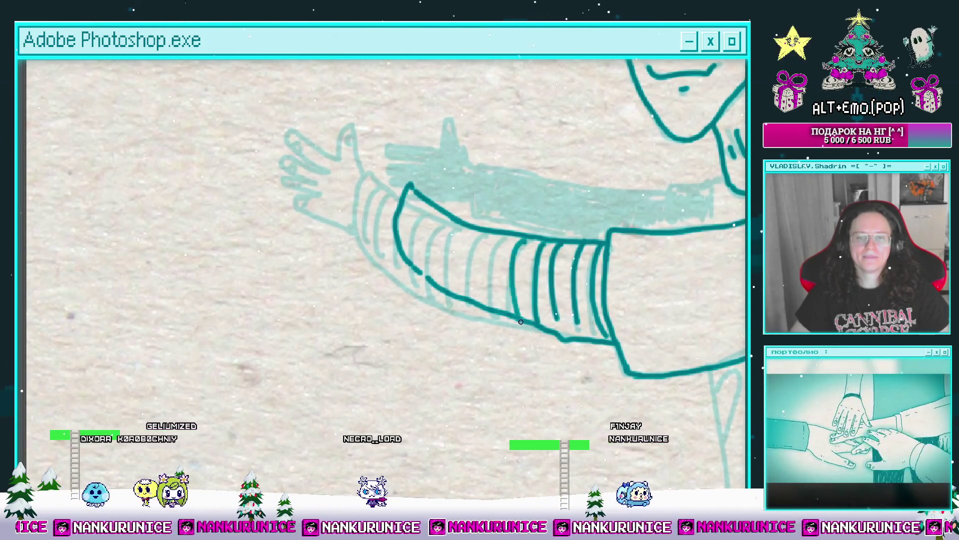
mouse_move(508, 267)
mouse_down()
mouse_move(517, 297)
mouse_move(510, 344)
mouse_move(488, 338)
mouse_up()
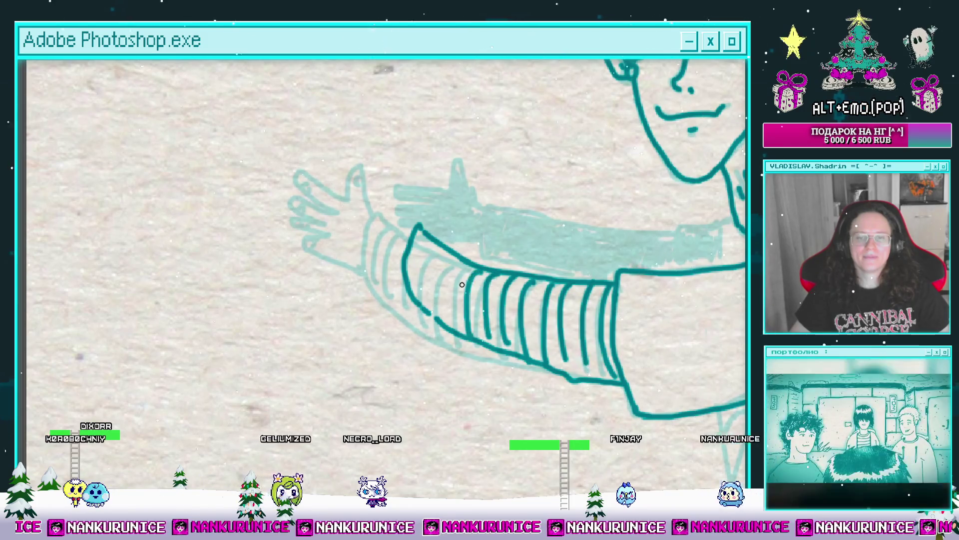
drag(464, 270, 456, 331)
mouse_move(440, 254)
mouse_down()
mouse_move(431, 316)
mouse_move(423, 311)
mouse_up()
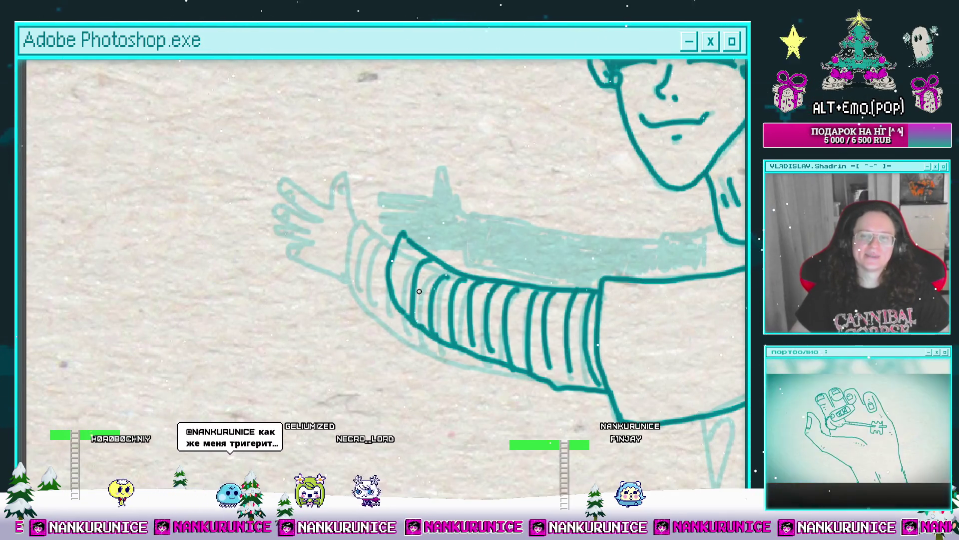
mouse_move(417, 251)
mouse_down()
mouse_move(434, 298)
mouse_move(459, 320)
mouse_up()
scroll(434, 299, up, 3)
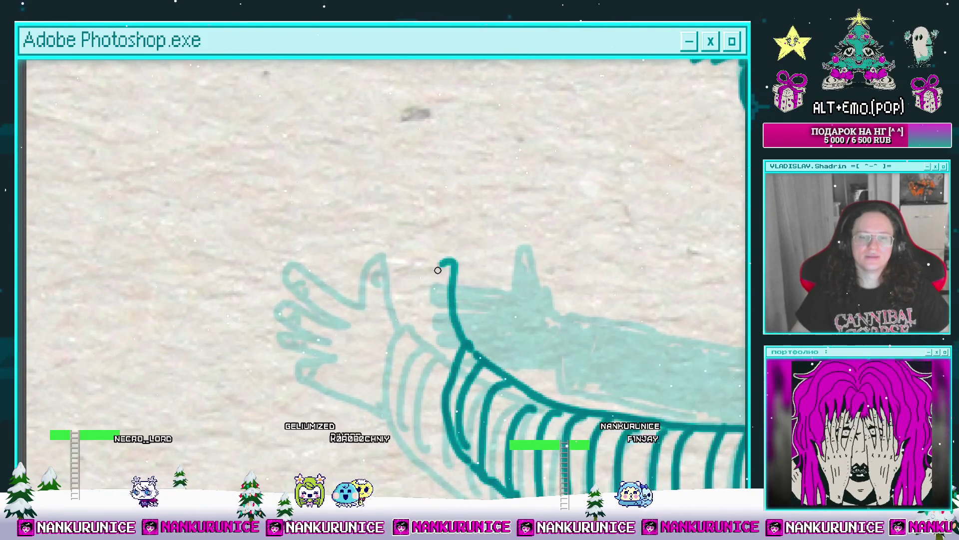
Ink the hand's outline down from the fingertip along its left edge
mouse_move(438, 270)
mouse_down()
mouse_move(477, 218)
mouse_move(467, 258)
mouse_up()
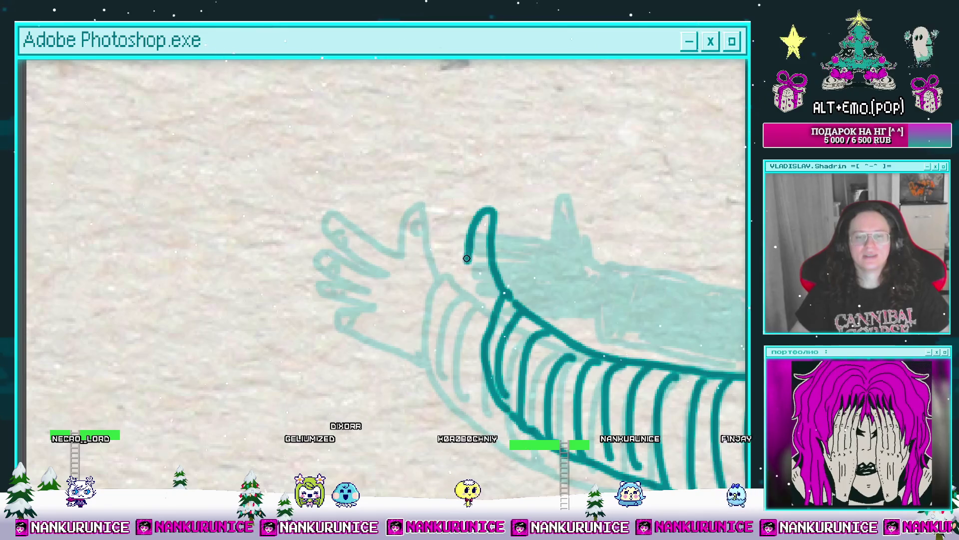
drag(407, 211, 427, 253)
drag(427, 252, 412, 223)
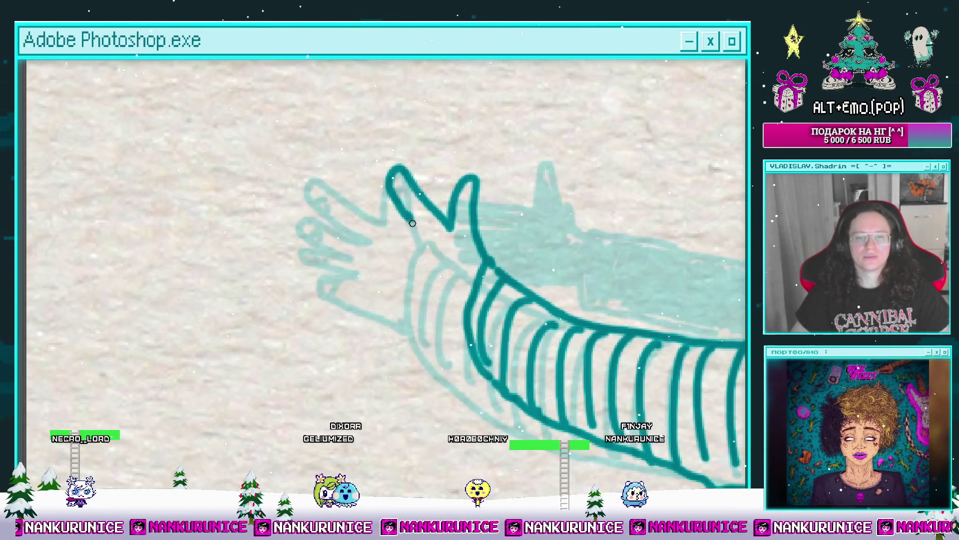
scroll(404, 220, down, 1)
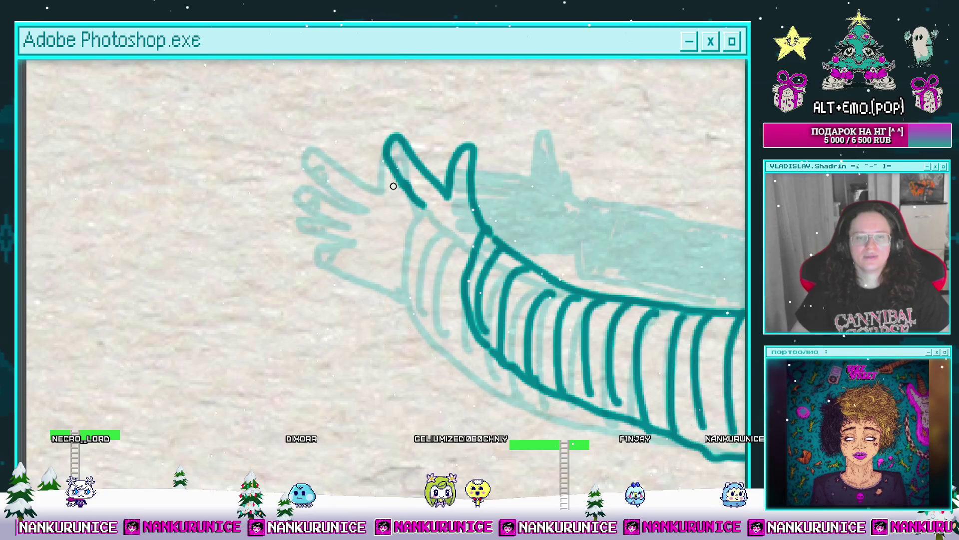
mouse_move(402, 231)
mouse_down()
mouse_move(407, 212)
mouse_move(379, 150)
mouse_up()
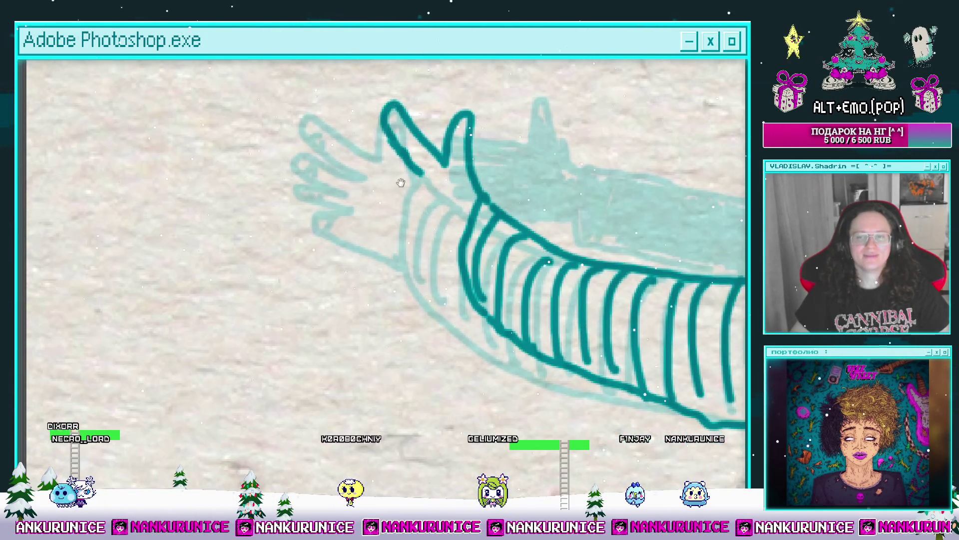
drag(381, 201, 425, 268)
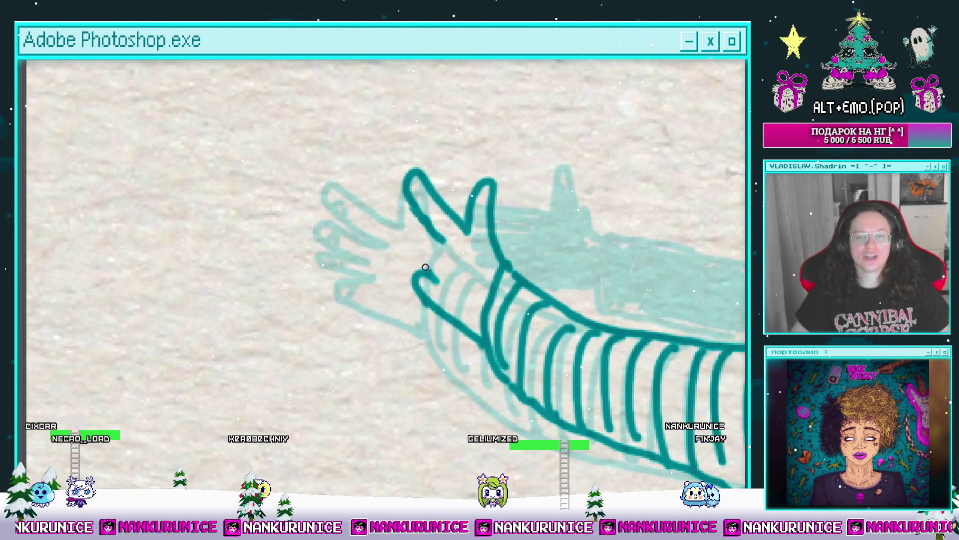
Finish the fingers, undo the stray wrist stroke, and zoom out to review the inked hand
scroll(422, 201, down, 3)
scroll(398, 220, up, 3)
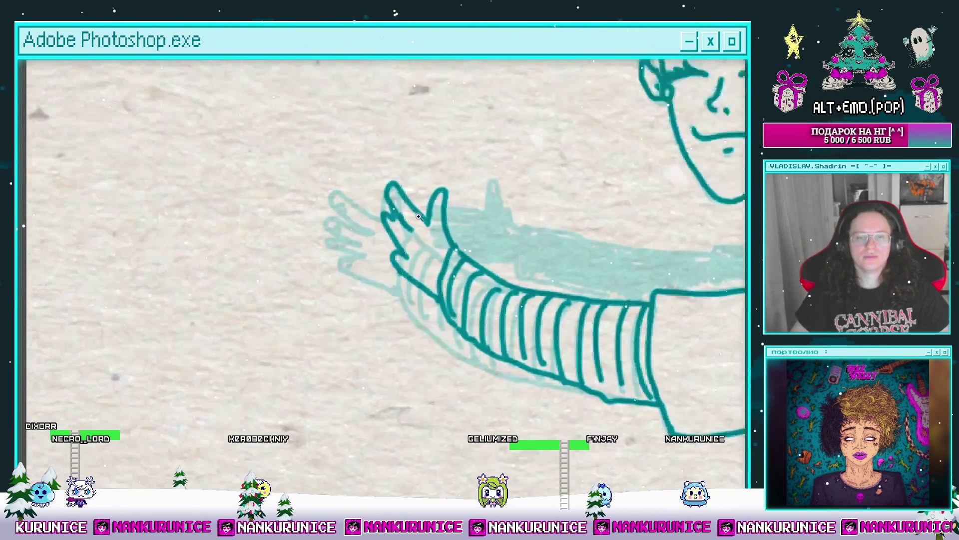
scroll(423, 225, down, 3)
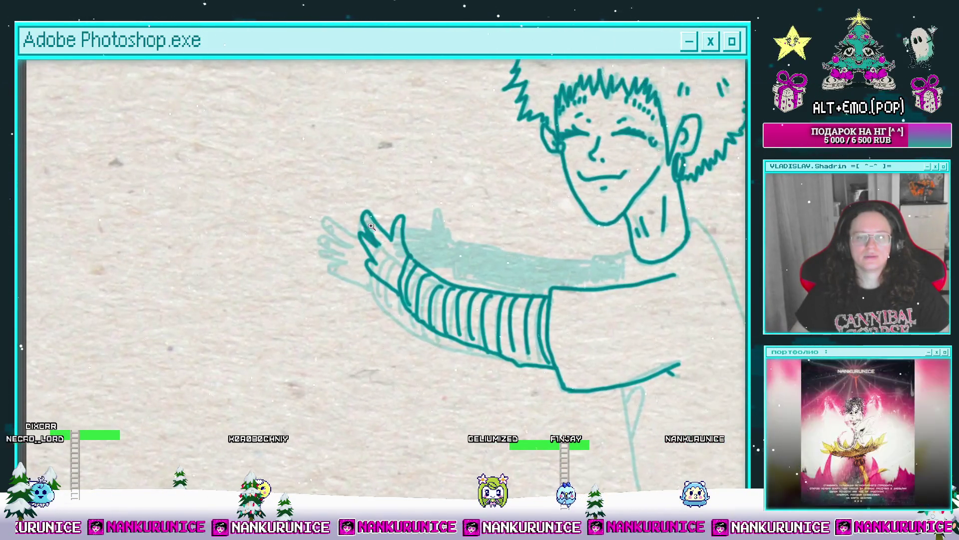
scroll(370, 209, up, 3)
scroll(433, 229, down, 3)
scroll(374, 218, up, 2)
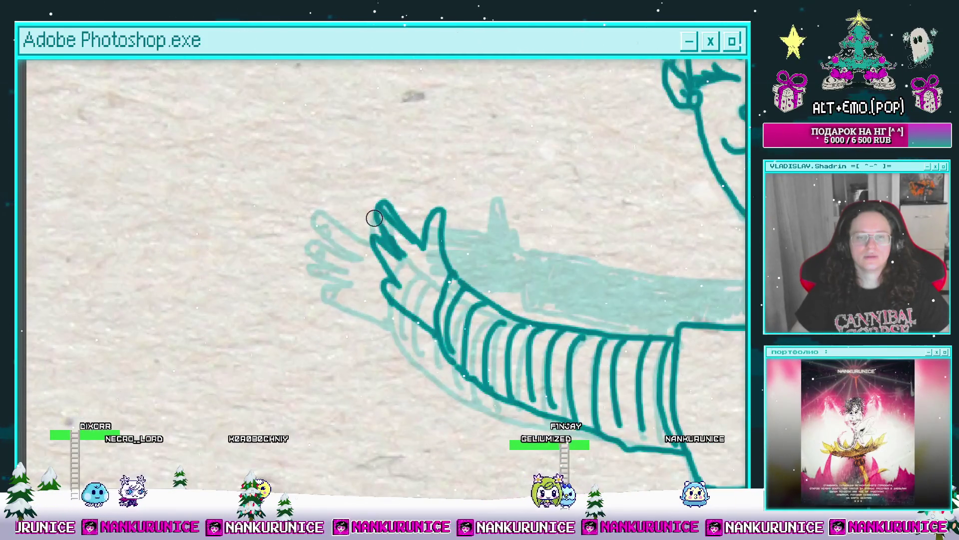
scroll(378, 214, up, 2)
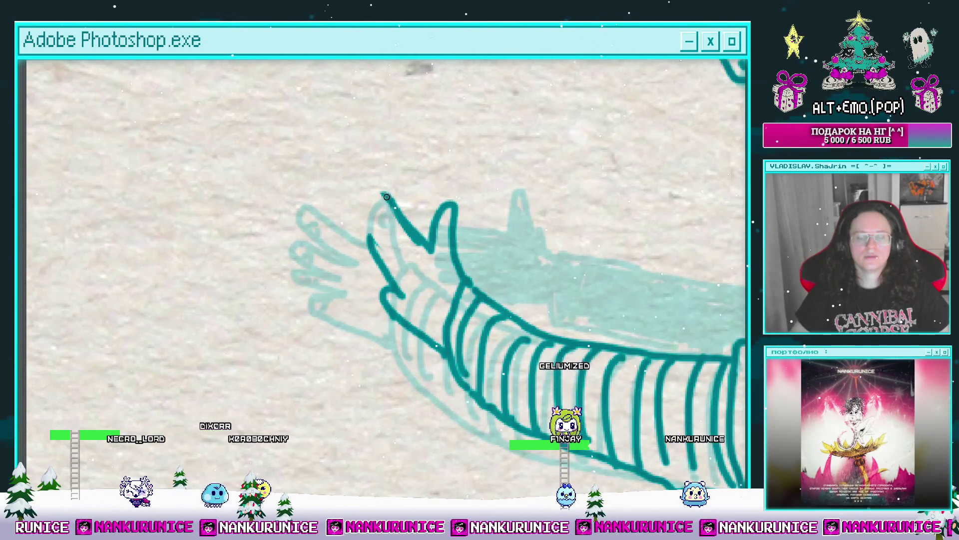
scroll(438, 235, up, 1)
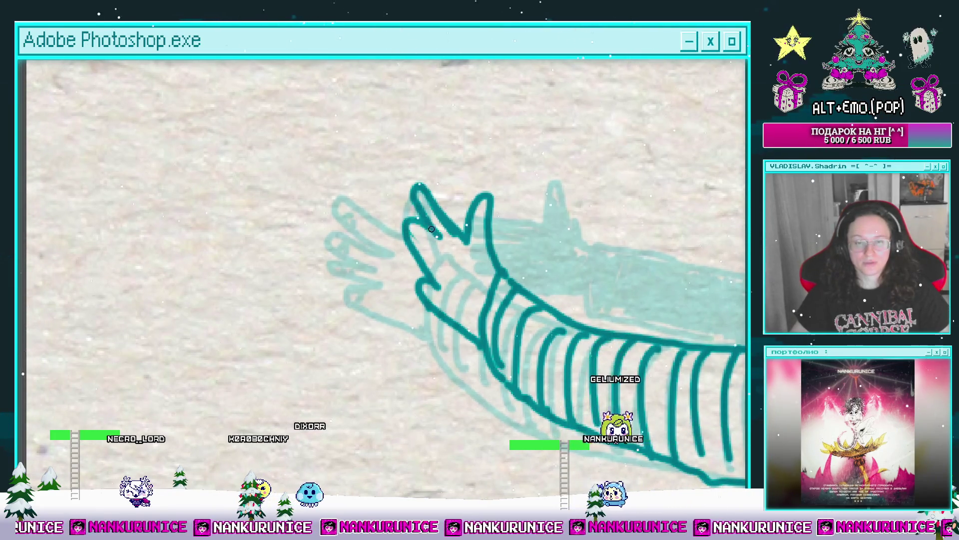
scroll(410, 257, down, 3)
scroll(409, 245, up, 3)
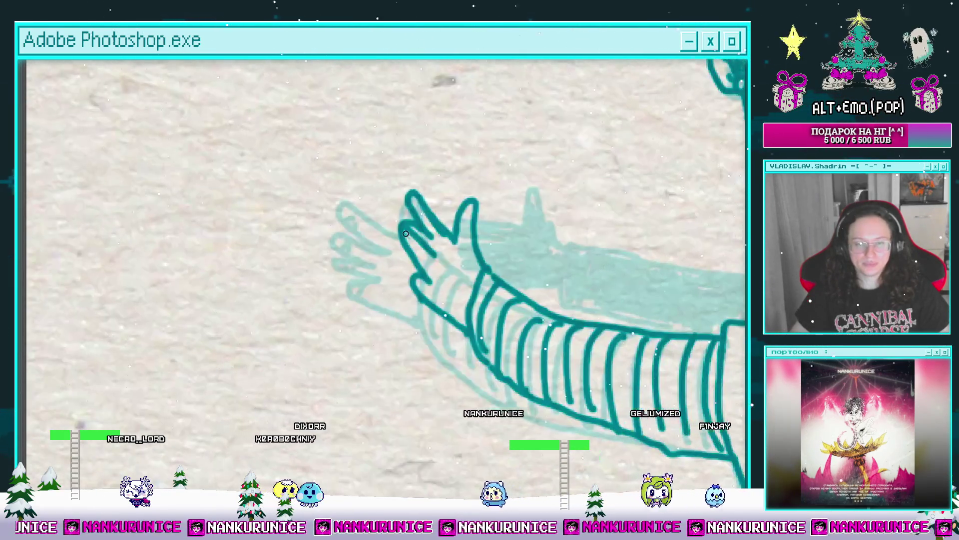
scroll(405, 228, up, 1)
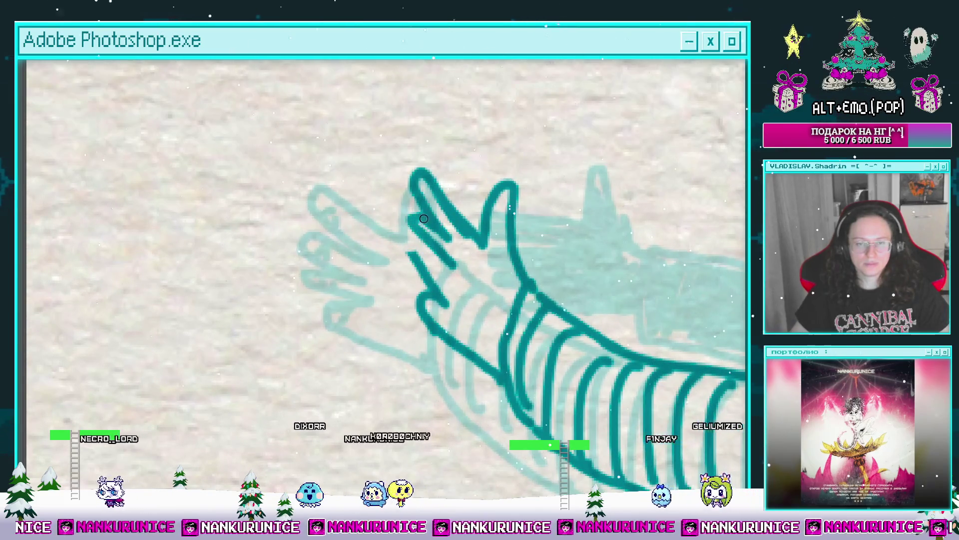
scroll(446, 214, right, 2)
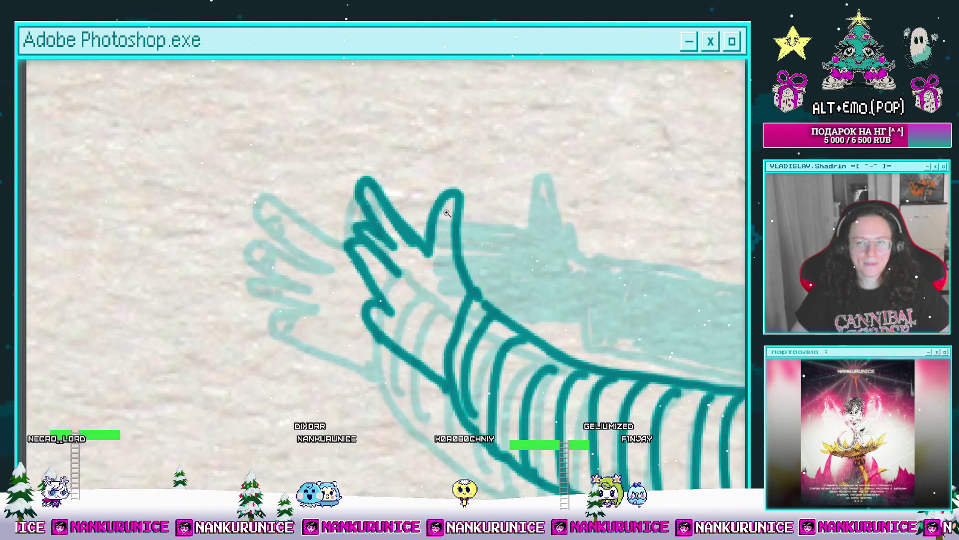
scroll(446, 214, down, 3)
scroll(364, 241, up, 3)
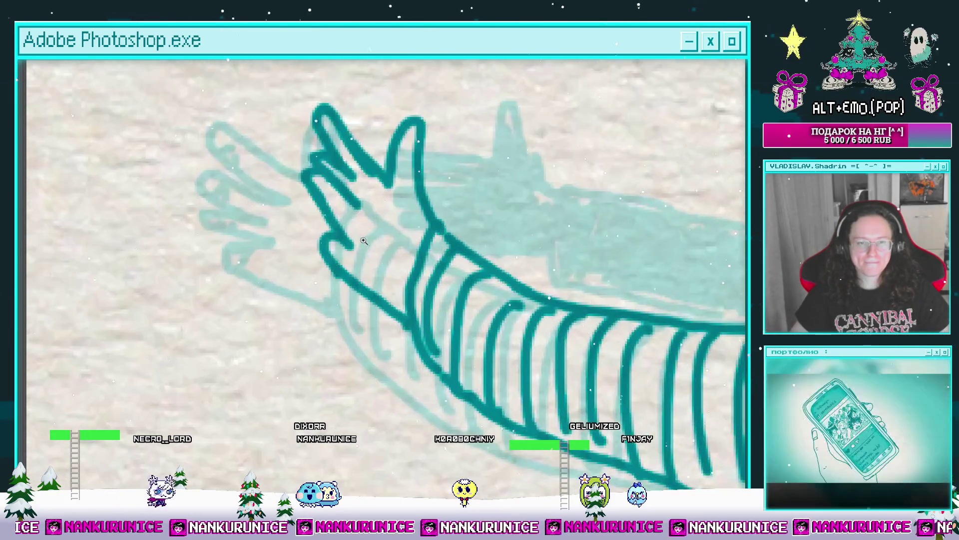
key(ctrl+z)
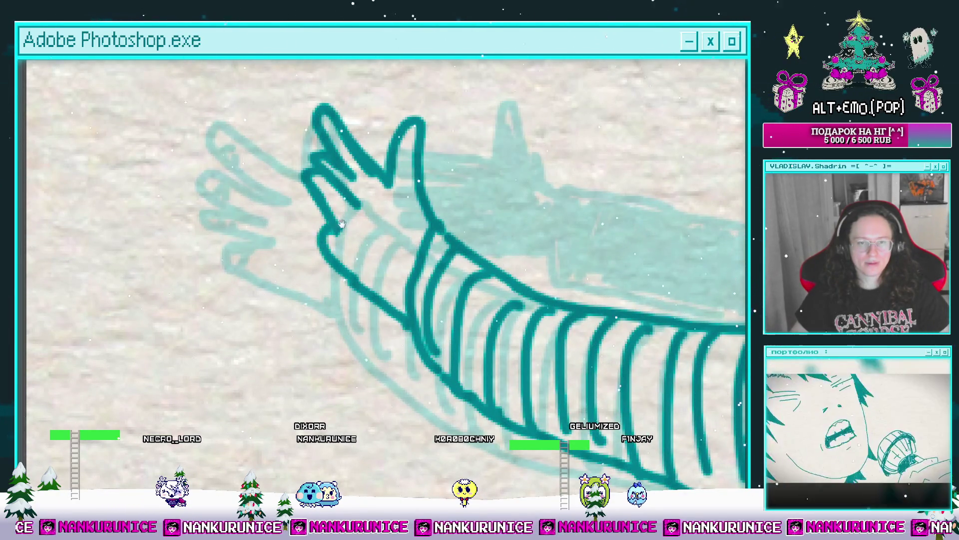
scroll(328, 228, up, 2)
scroll(370, 241, up, 2)
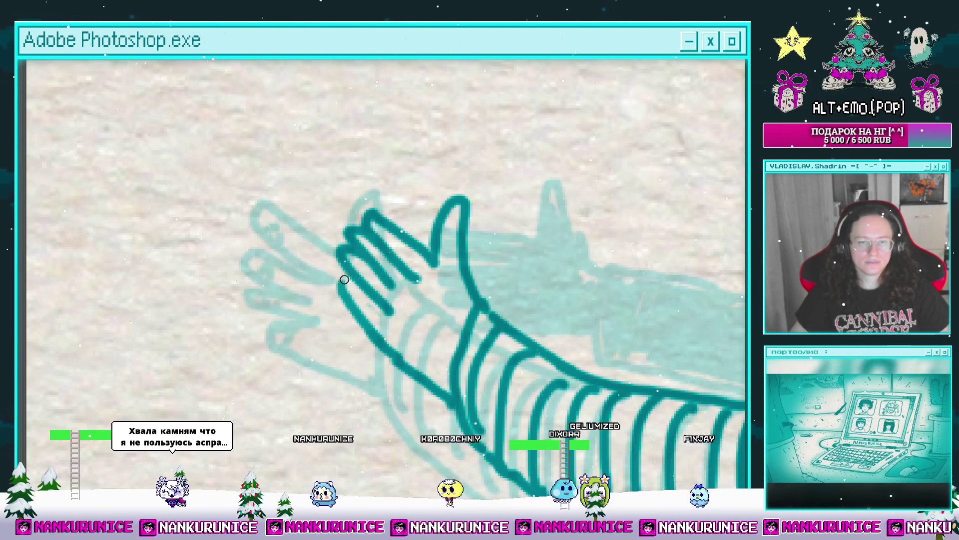
scroll(371, 273, down, 3)
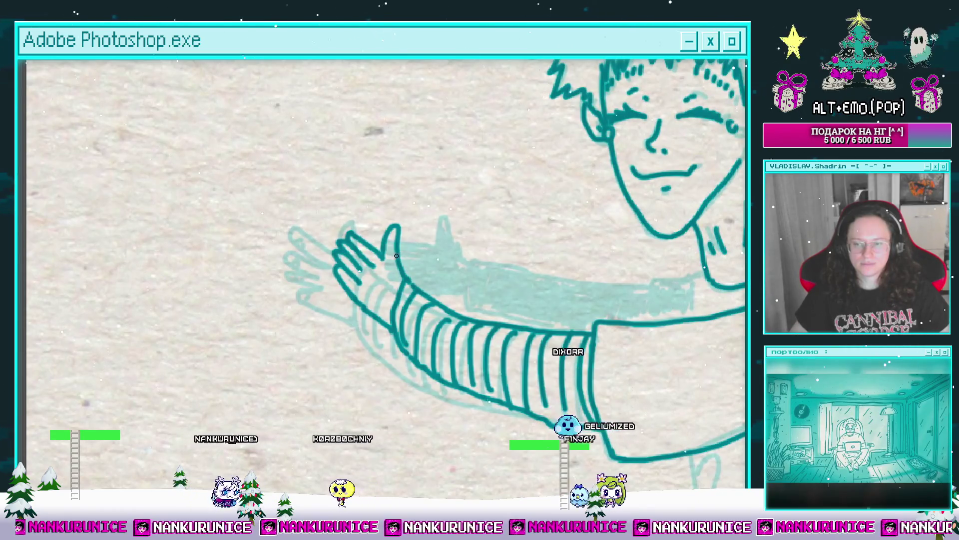
Pan down to the lower shirt, undo the last change, and hide the workspace panels
drag(406, 269, 424, 242)
drag(499, 241, 453, 236)
drag(521, 204, 467, 134)
drag(571, 167, 514, 177)
drag(545, 177, 509, 157)
drag(561, 230, 541, 174)
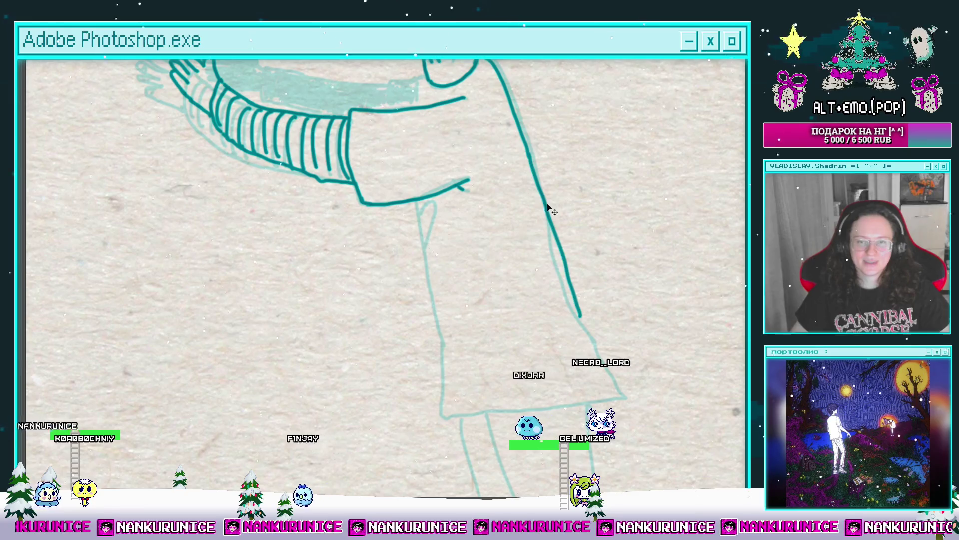
key(ctrl+z)
key(Tab)
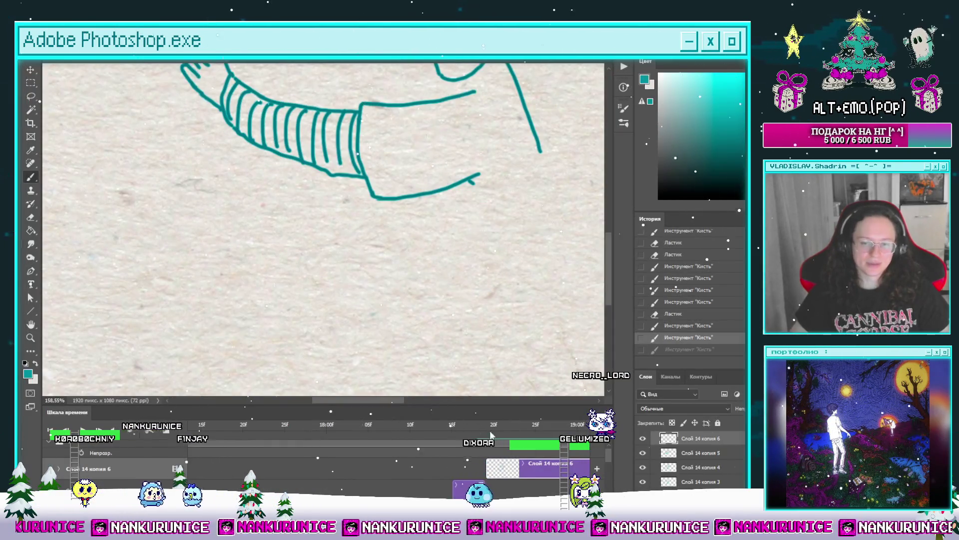
key(Tab)
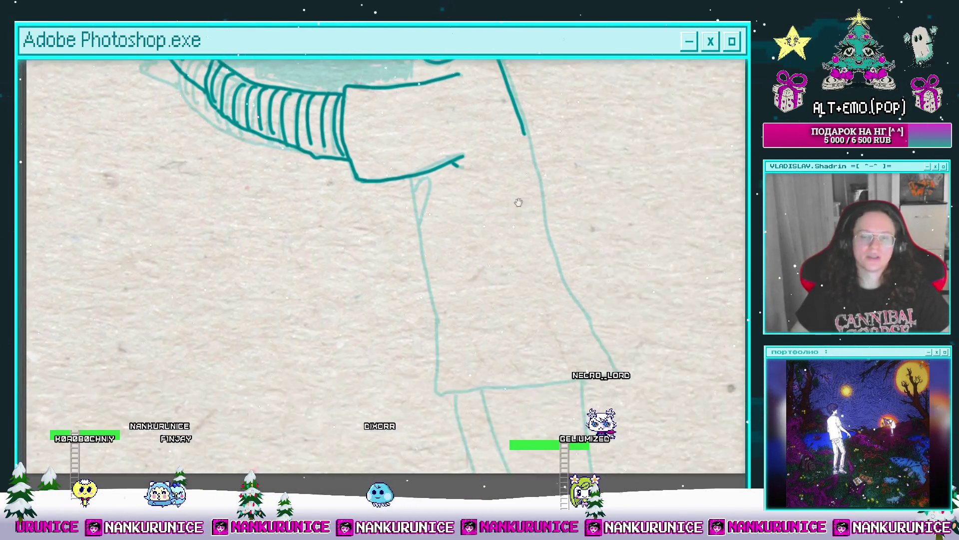
Ink the shirt body's right and left edges and hem in teal over the sketch
drag(504, 128, 570, 362)
drag(401, 213, 439, 200)
mouse_move(426, 161)
mouse_down()
mouse_move(456, 359)
mouse_move(608, 352)
mouse_up()
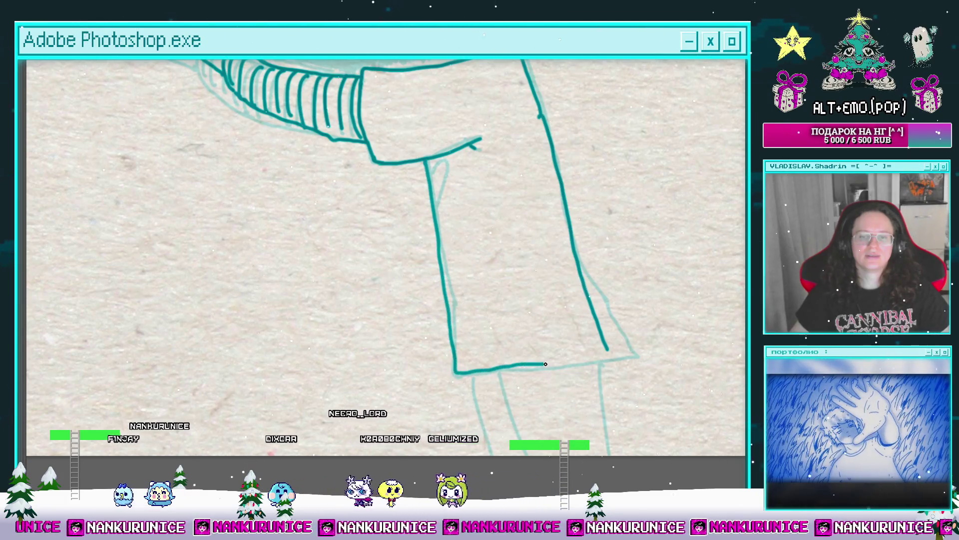
drag(598, 302, 618, 358)
scroll(459, 220, up, 2)
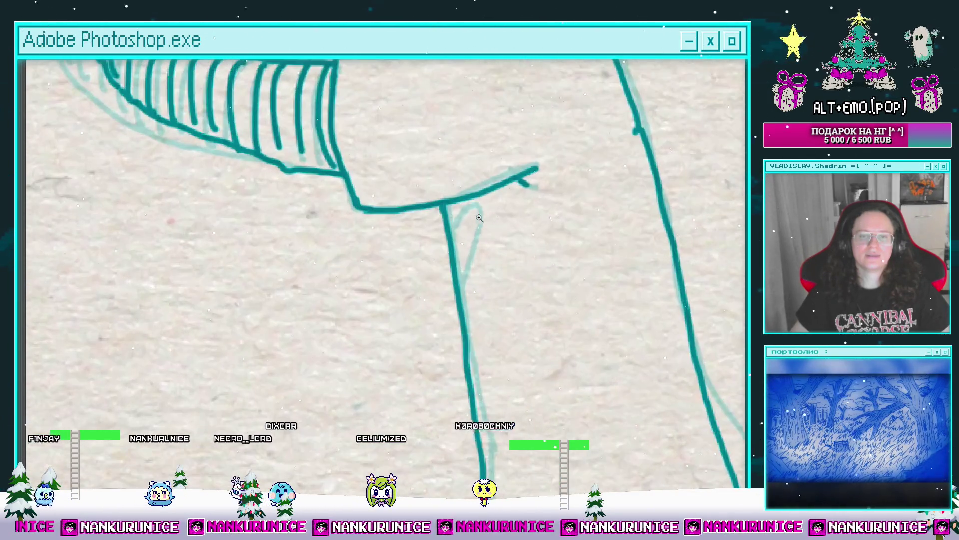
scroll(466, 261, down, 3)
mouse_move(490, 122)
mouse_down()
mouse_move(500, 207)
mouse_move(530, 212)
mouse_up()
drag(480, 230, 529, 231)
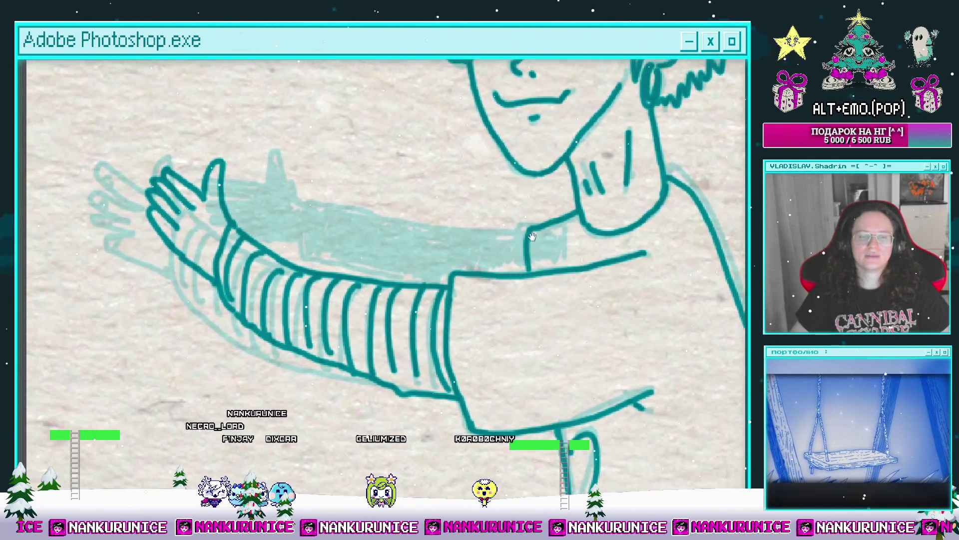
scroll(518, 210, down, 5)
scroll(416, 161, down, 2)
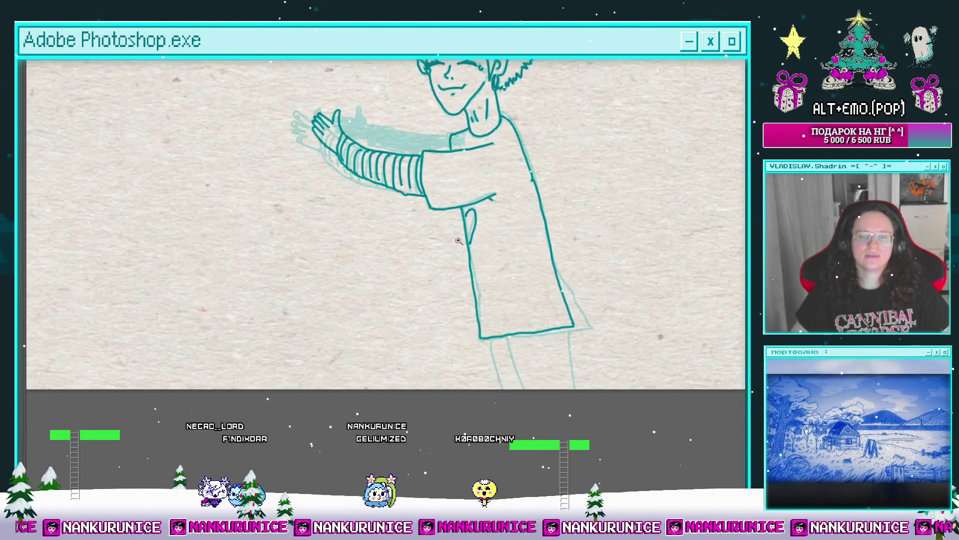
scroll(482, 234, up, 2)
scroll(492, 248, up, 2)
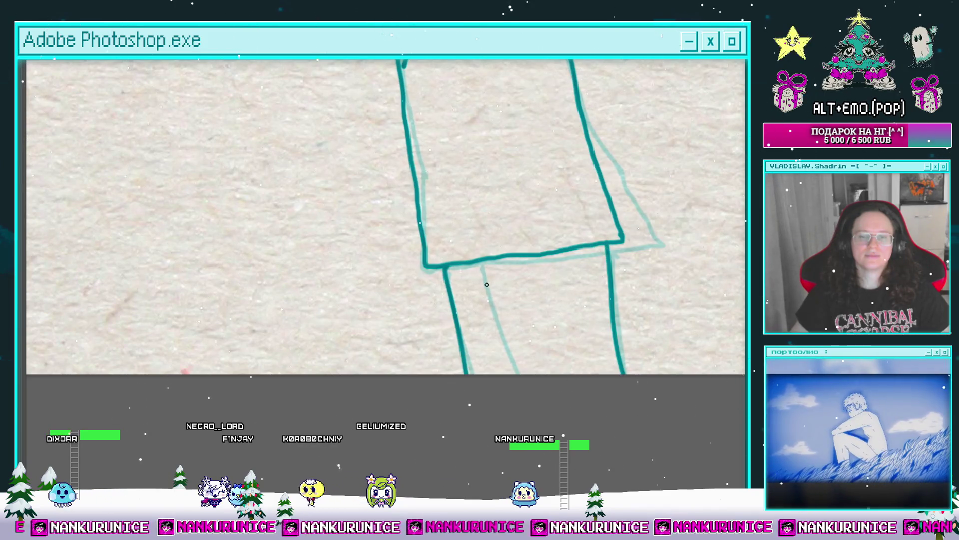
scroll(517, 355, down, 3)
scroll(546, 217, up, 3)
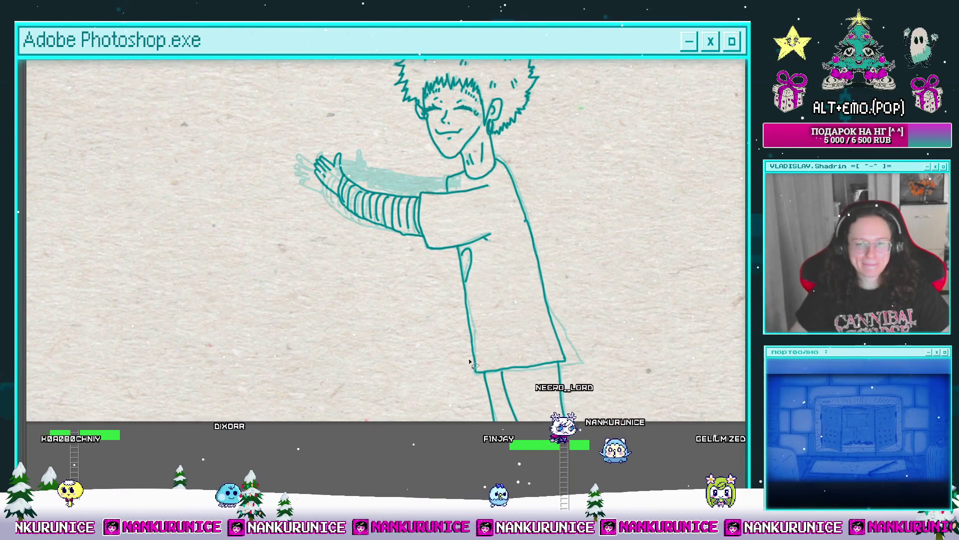
drag(511, 247, 507, 261)
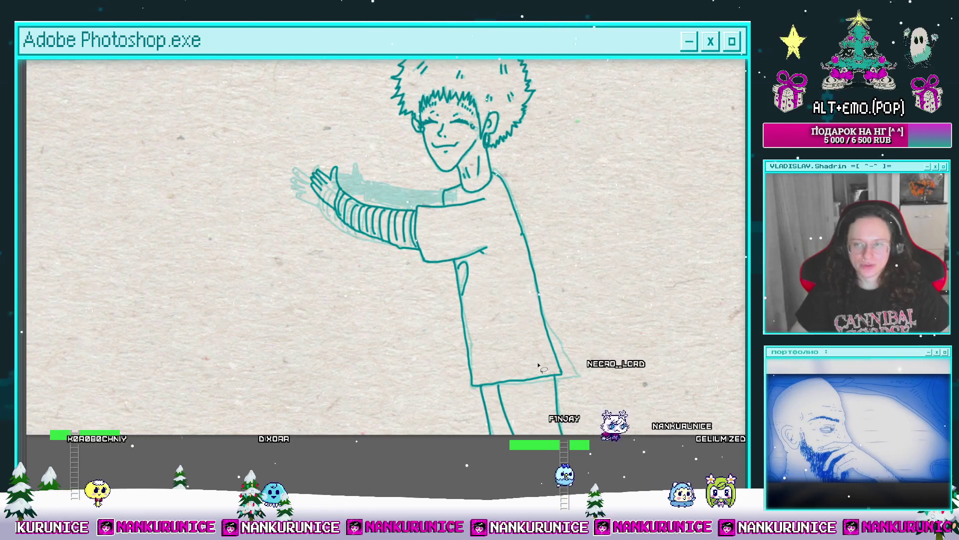
Draw the far arm's line leftward, the hand's raised thumb, and a short detail stroke
scroll(538, 365, down, 3)
scroll(547, 269, up, 4)
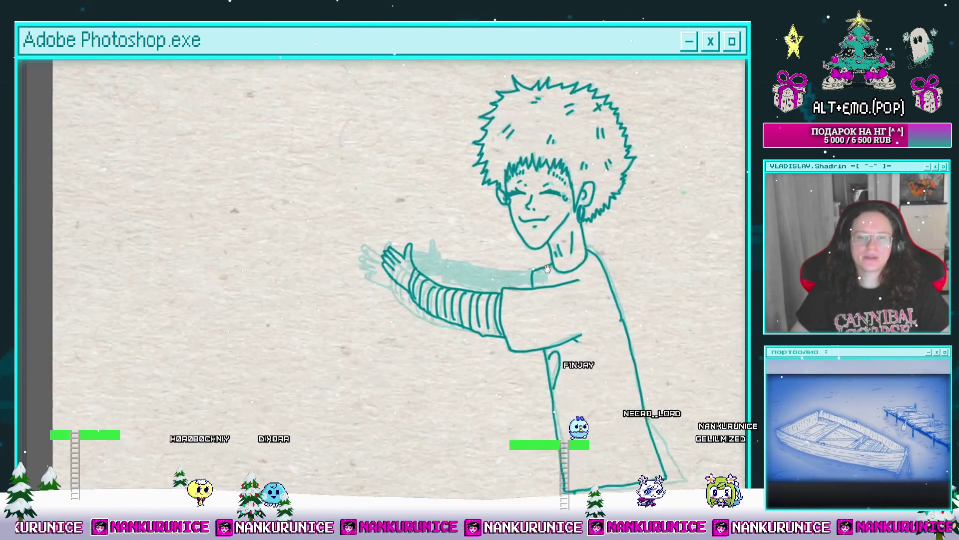
scroll(548, 268, up, 4)
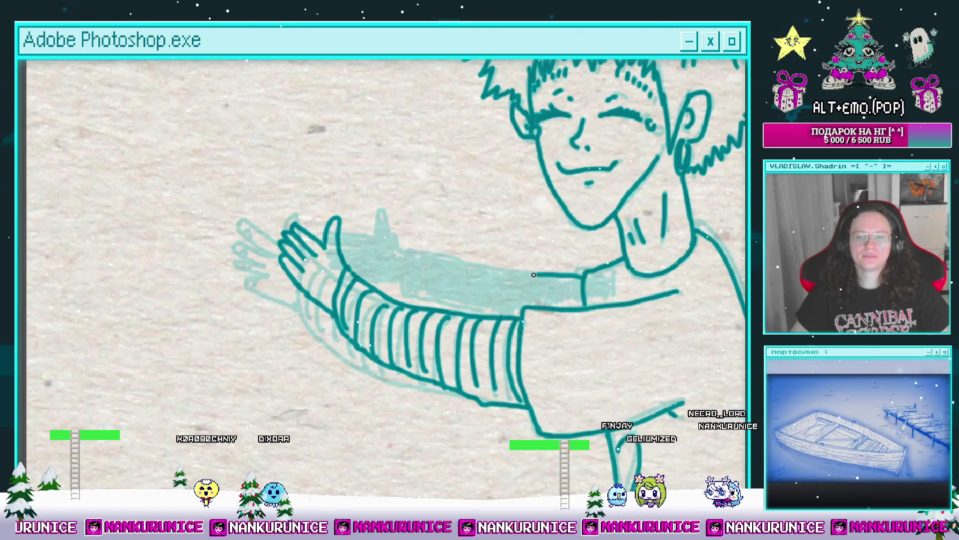
mouse_move(534, 275)
mouse_down()
mouse_move(419, 258)
mouse_move(453, 278)
mouse_move(458, 225)
mouse_up()
drag(458, 225, 449, 248)
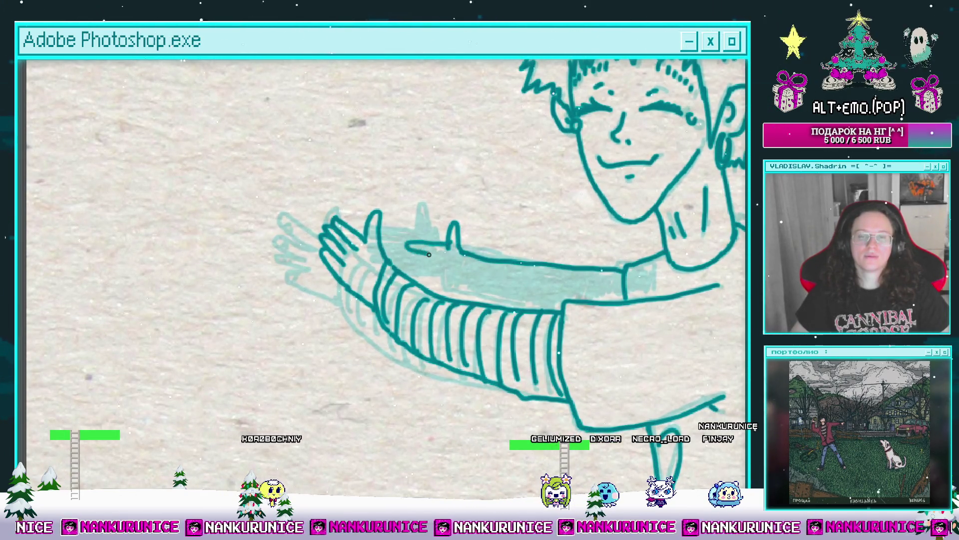
drag(562, 292, 519, 282)
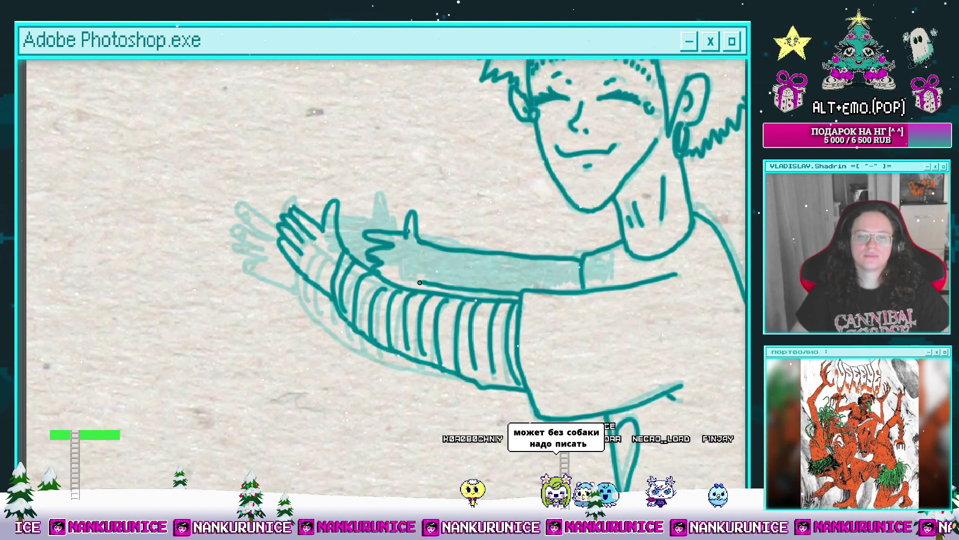
drag(379, 275, 373, 247)
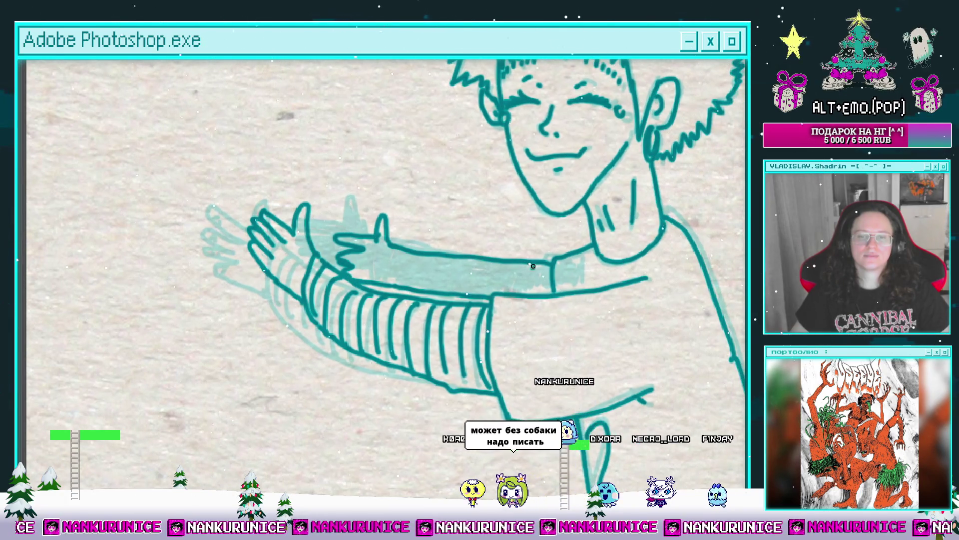
mouse_move(534, 266)
mouse_down()
mouse_move(533, 281)
mouse_move(573, 255)
mouse_move(501, 264)
mouse_up()
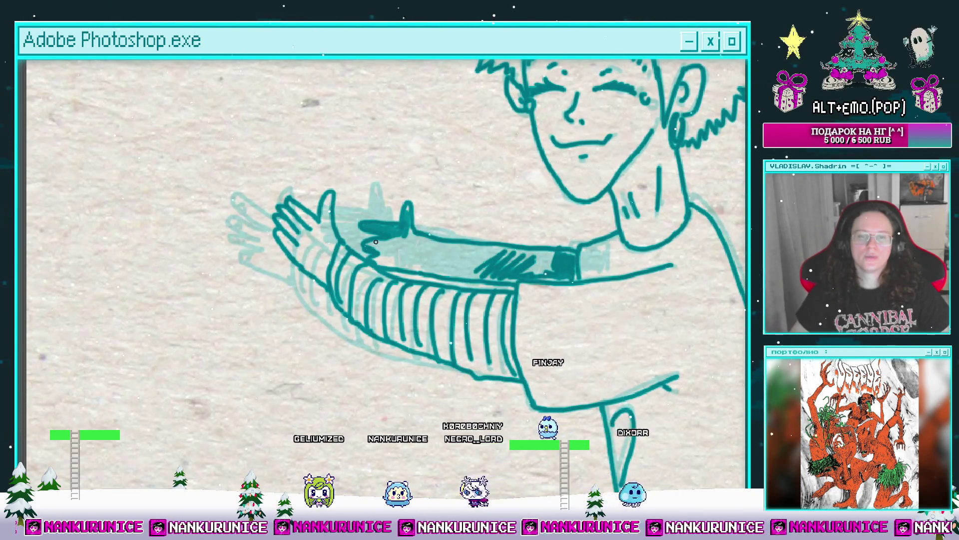
Nudge the view over the outstretched arms
mouse_move(381, 254)
mouse_down()
mouse_move(373, 219)
mouse_move(375, 248)
mouse_move(368, 242)
mouse_up()
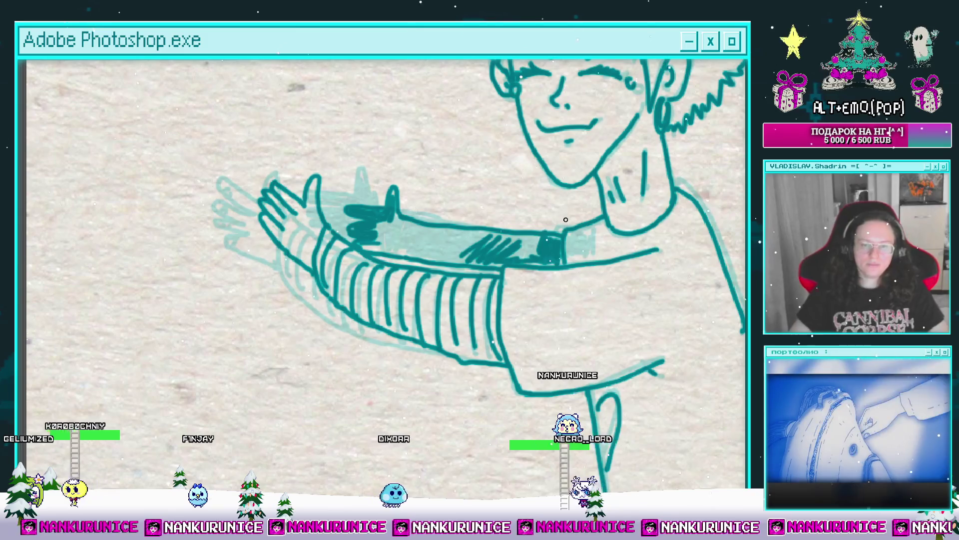
Hatch the far arm between hand and sleeve densely in dark teal, then zoom out
drag(514, 228, 540, 246)
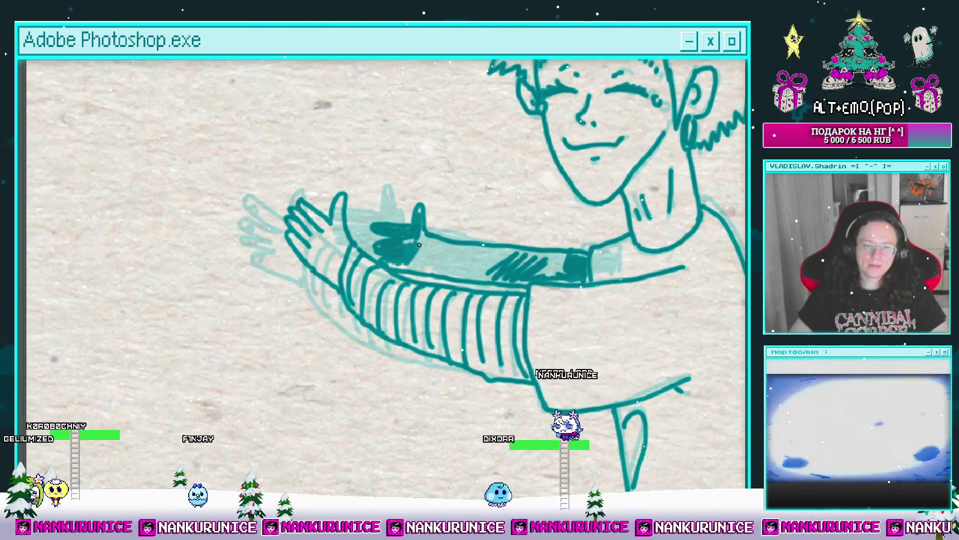
mouse_move(437, 273)
mouse_down()
mouse_move(461, 257)
mouse_move(422, 283)
mouse_move(381, 268)
mouse_up()
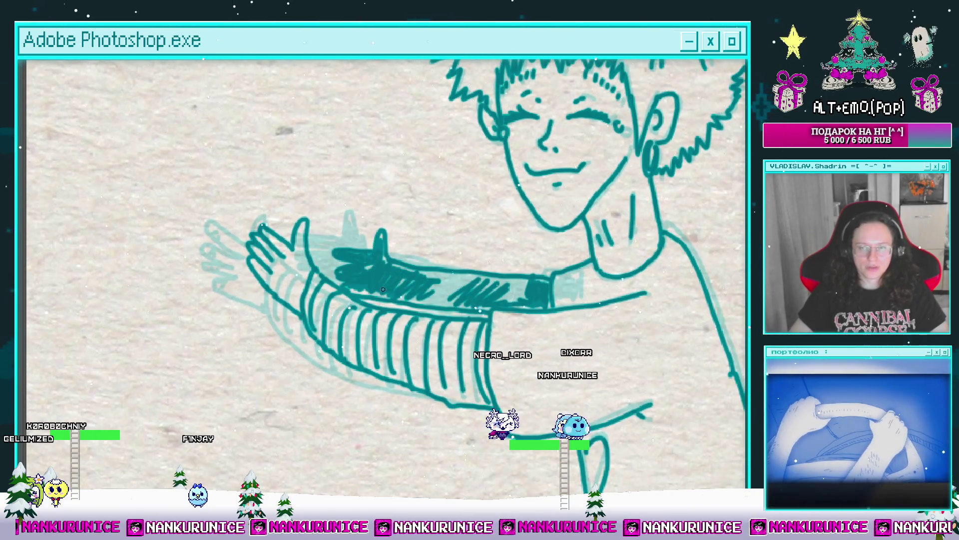
mouse_move(373, 294)
mouse_down()
mouse_move(483, 280)
mouse_move(468, 276)
mouse_move(481, 296)
mouse_up()
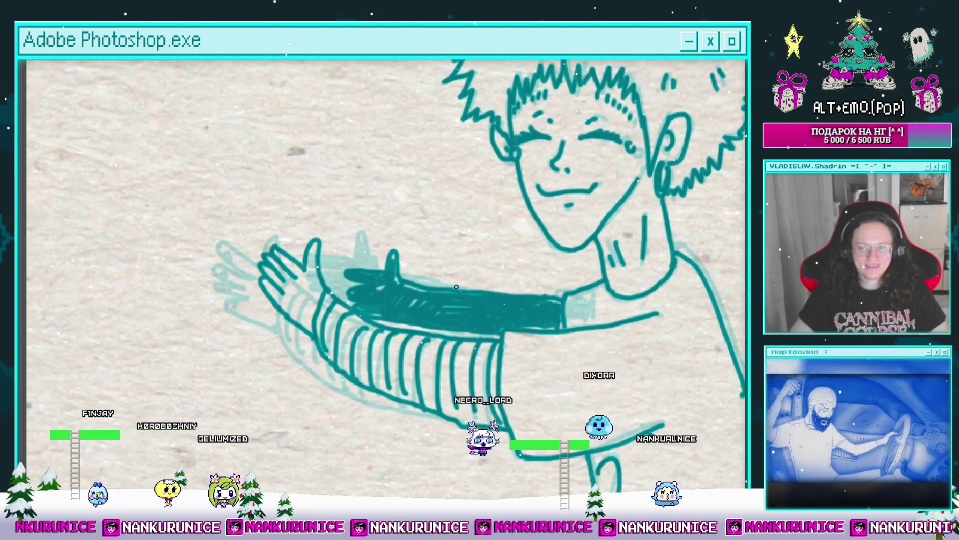
scroll(415, 280, down, 2)
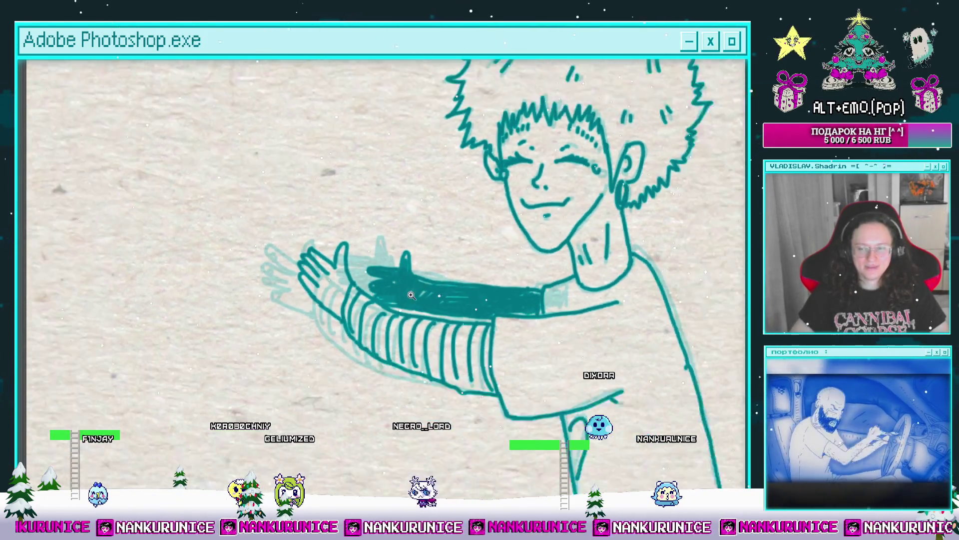
scroll(405, 260, down, 2)
scroll(425, 259, down, 2)
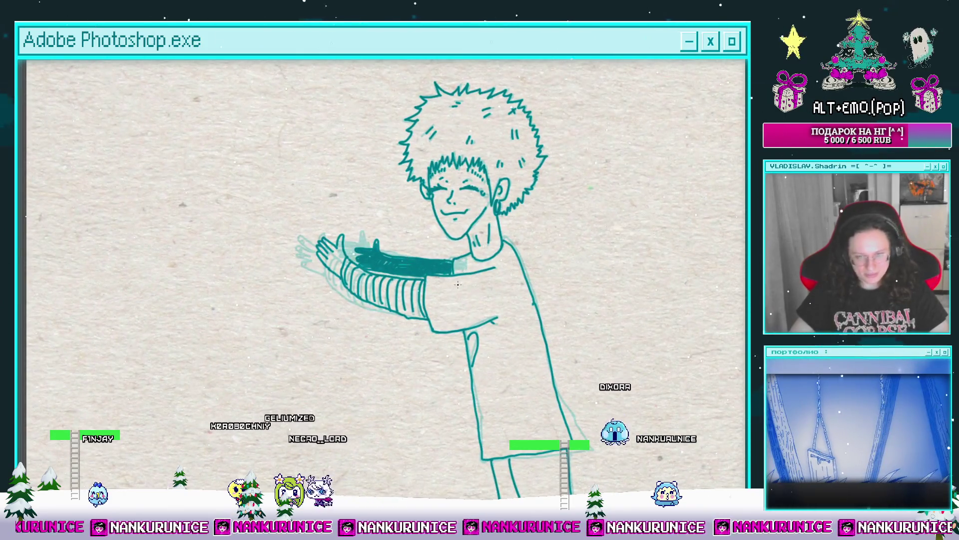
scroll(513, 345, down, 3)
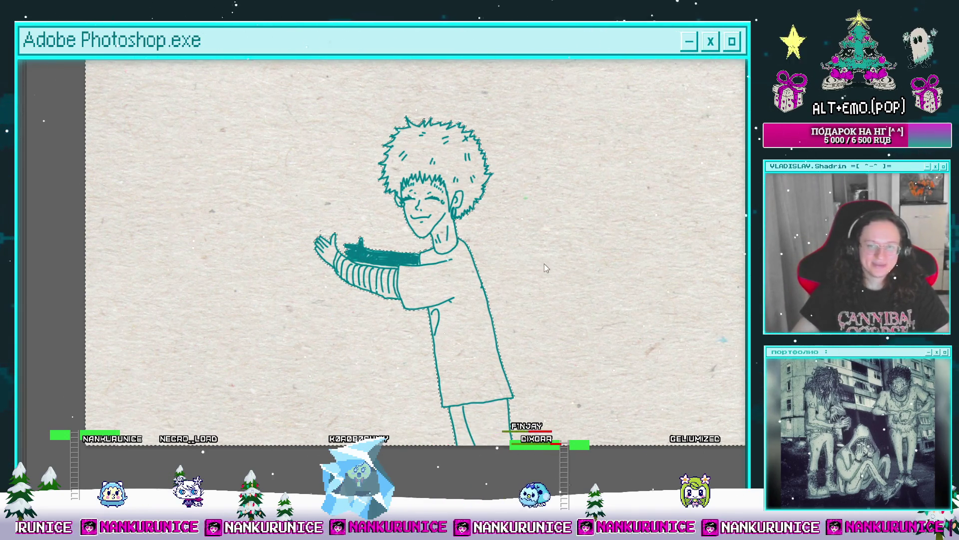
Invert the selection and paste the copied arm fill as a new layer
key(Tab)
key(ctrl+shift+i)
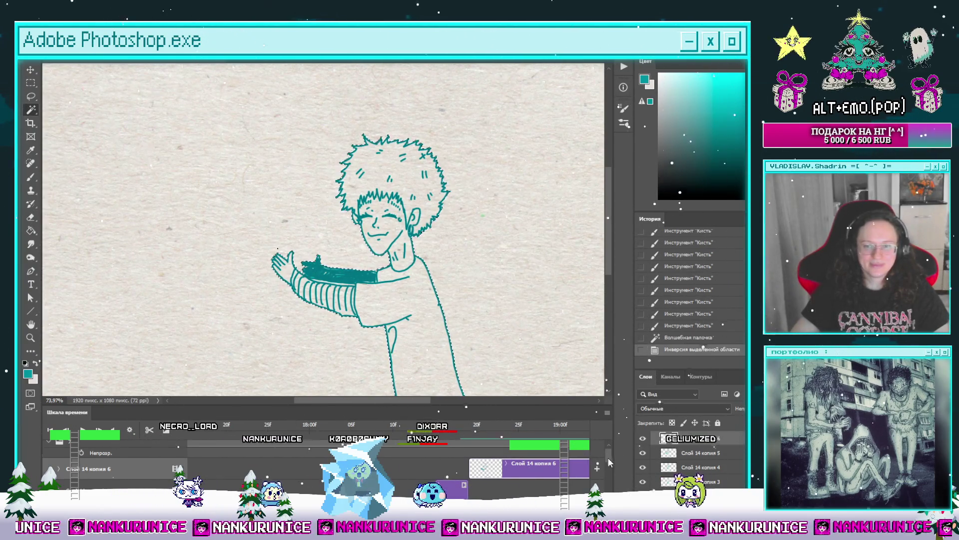
key(ctrl+v)
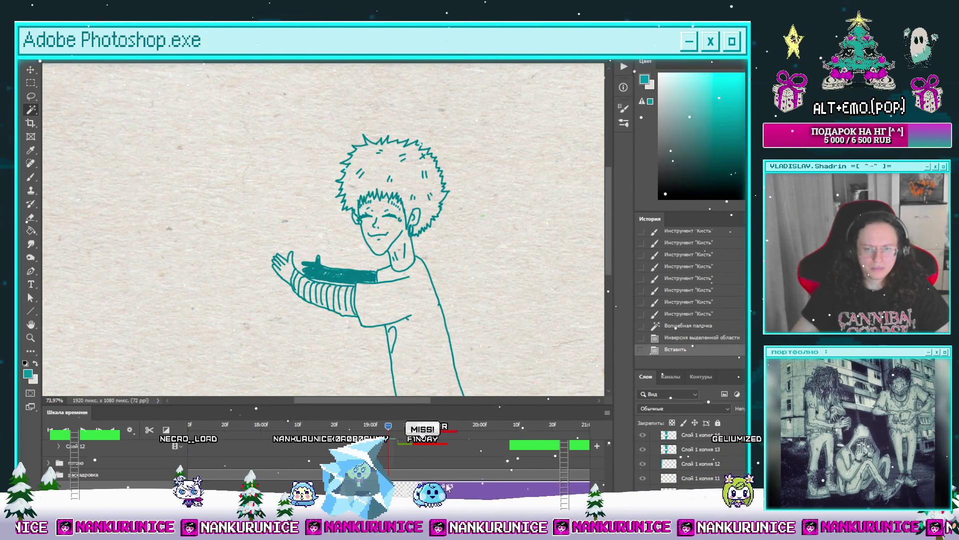
Place Слой 15 above Слой 14 копия 6, merge it down, and save
scroll(447, 479, up, 1)
scroll(445, 434, up, 3)
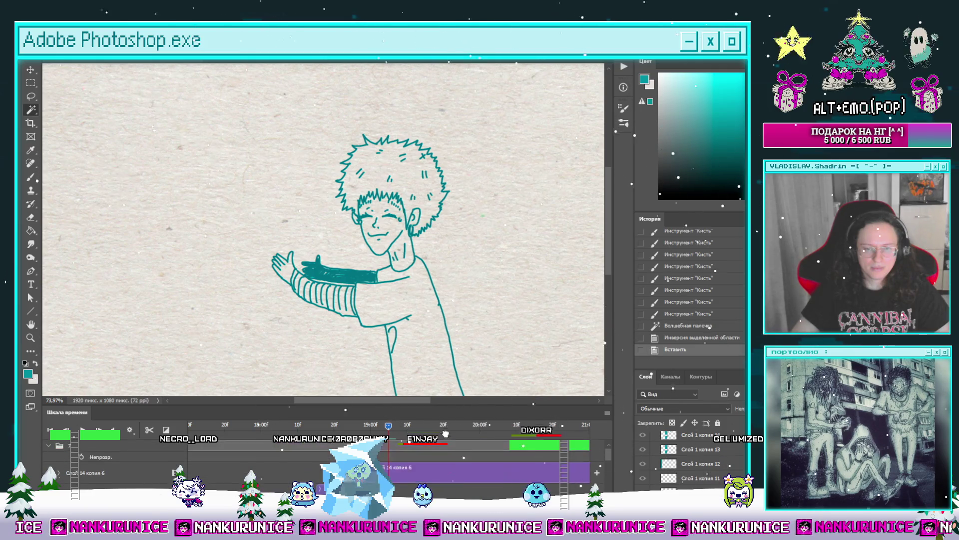
drag(439, 482, 442, 493)
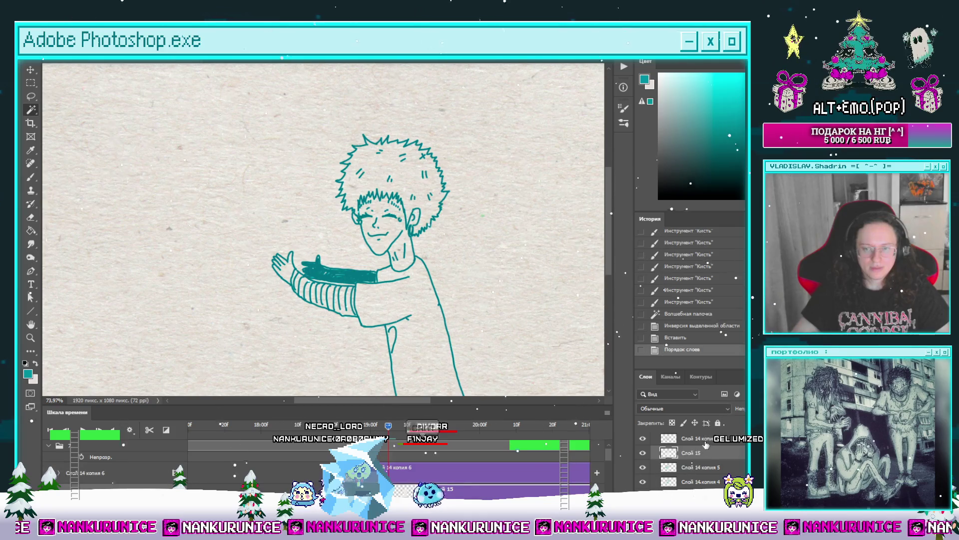
key(ctrl+e)
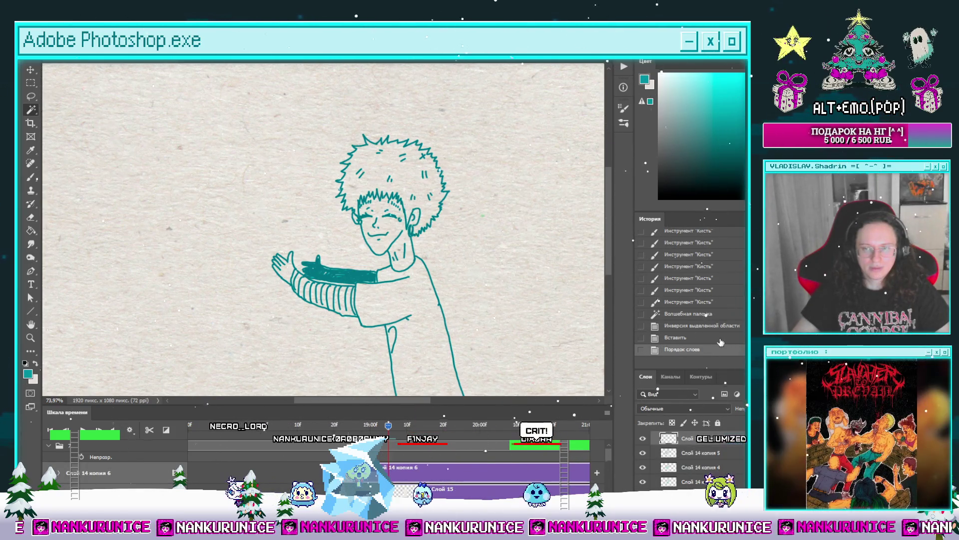
key(ctrl+s)
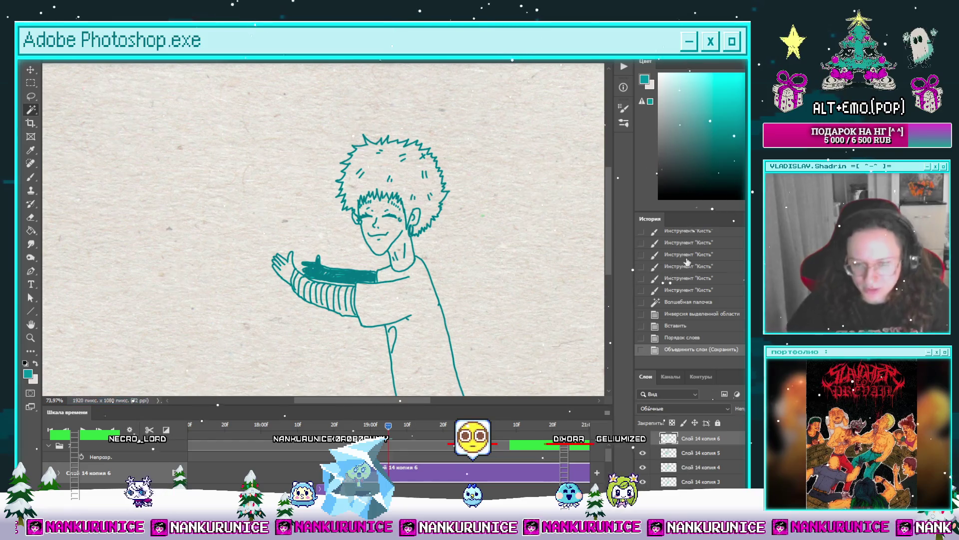